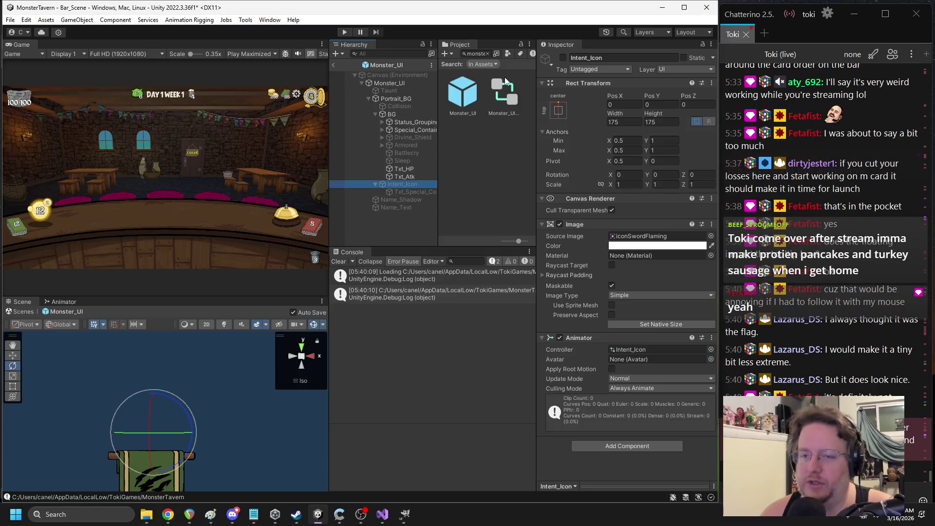
Re-enable Intent_Icon so its flaming sword shows, and widen the Hierarchy and Project panes
{"action": "left_click", "coordinate": [563, 58]}
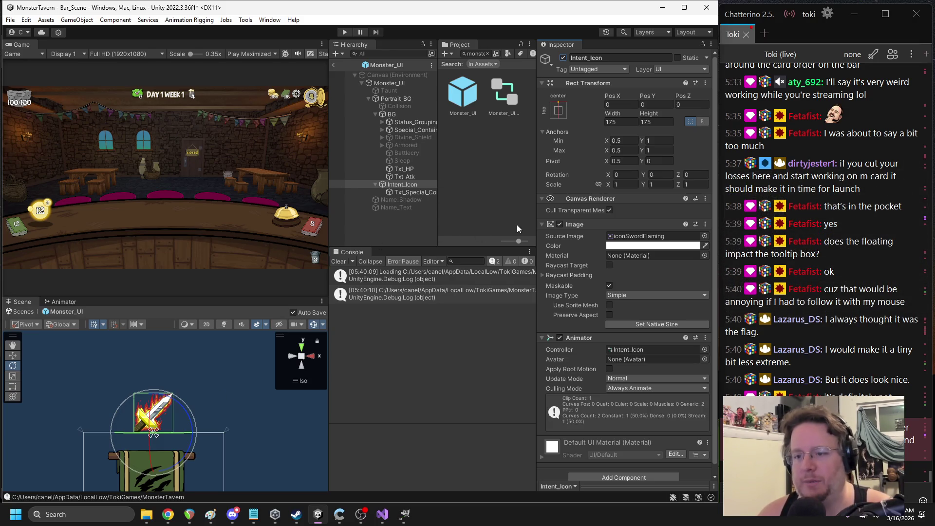
{"action": "left_click_drag", "start_coordinate": [533, 223], "coordinate": [565, 223]}
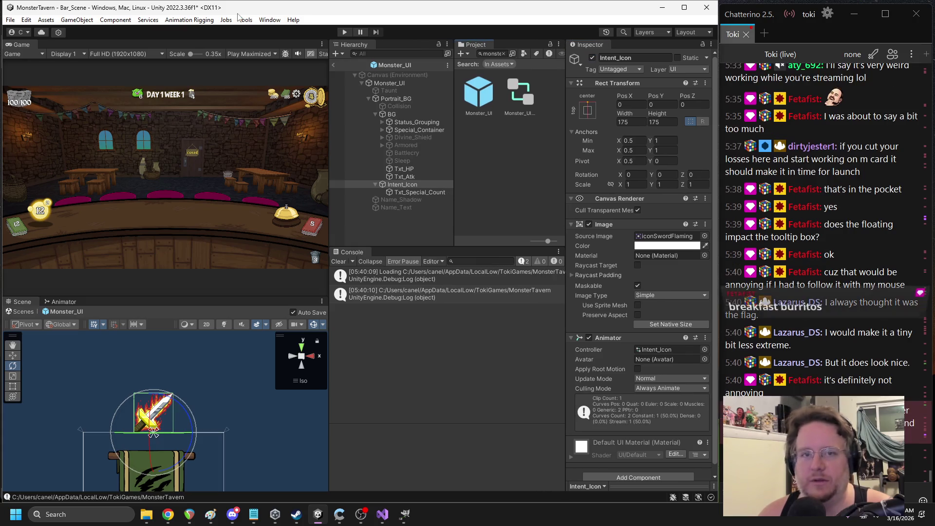
{"action": "left_click", "coordinate": [268, 20]}
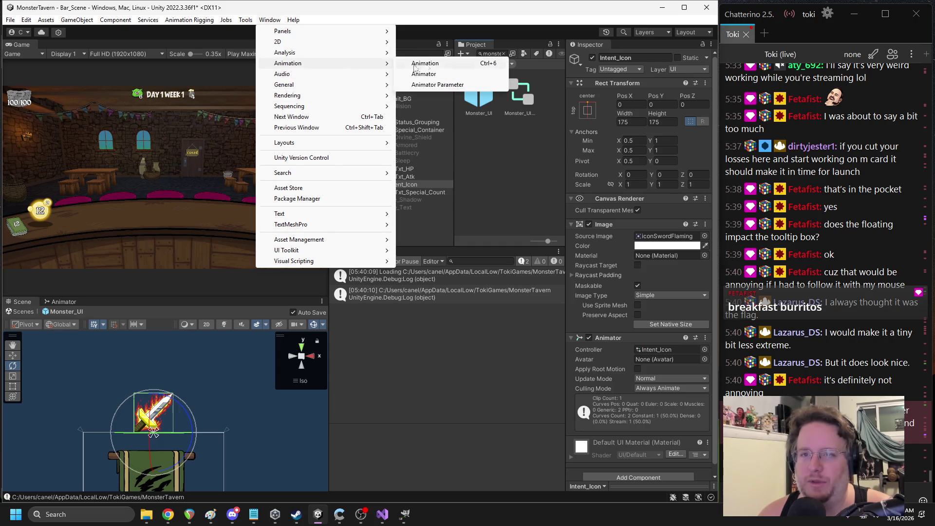
Open the Animation window and set Intent_Icon's Pos Y to about -30
{"action": "left_click", "coordinate": [432, 64]}
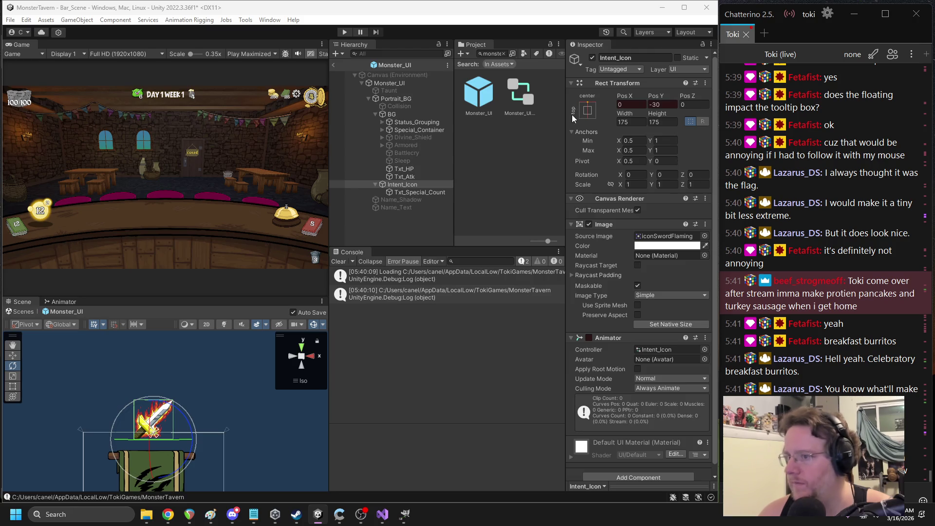
{"action": "left_click", "coordinate": [654, 105]}
Try Pos Y values -25 and 30 for Intent_Icon
{"action": "type", "text": "-25"}
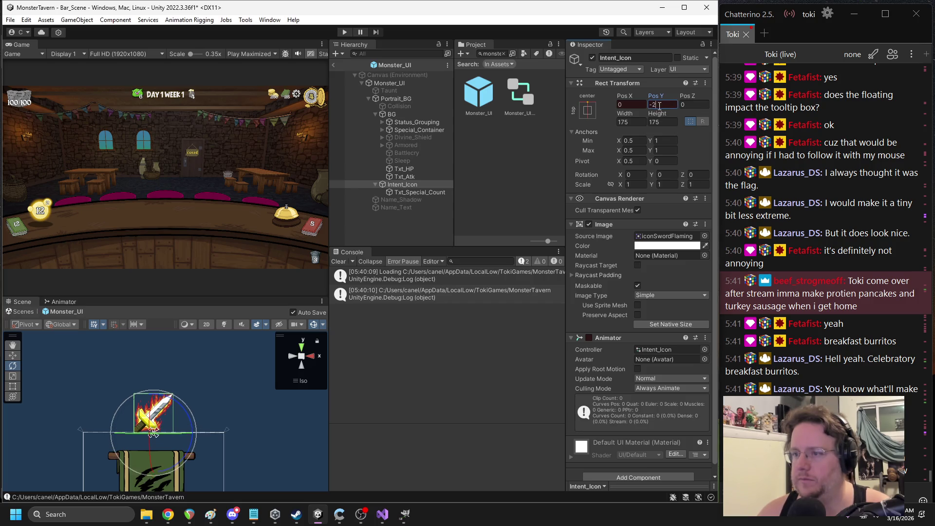
{"action": "key", "text": "BackSpace"}
{"action": "key", "text": "BackSpace"}
{"action": "key", "text": "BackSpace"}
{"action": "type", "text": "30"}
{"action": "key", "text": "Return"}
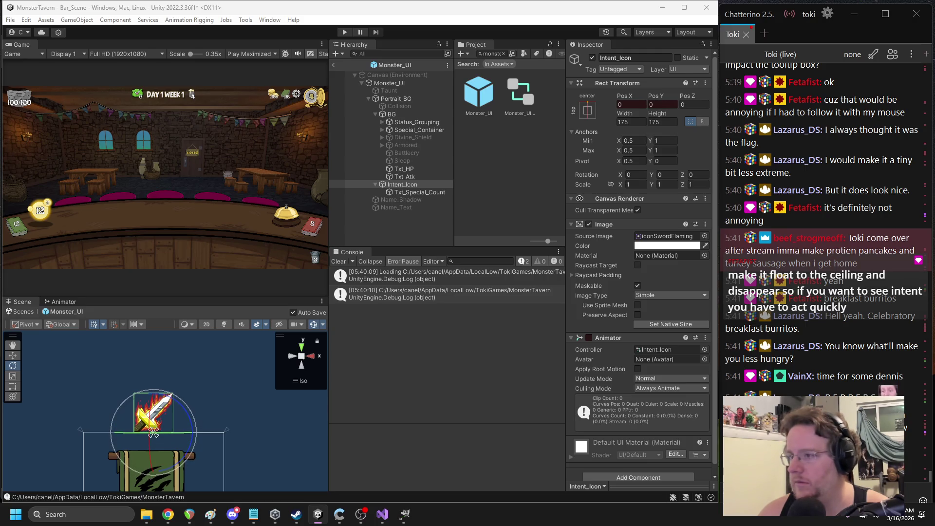
Test further Pos Y values (10, 20, -25, 25) for the sword icon, ending on 45
{"action": "left_click", "coordinate": [668, 105]}
{"action": "type", "text": "10"}
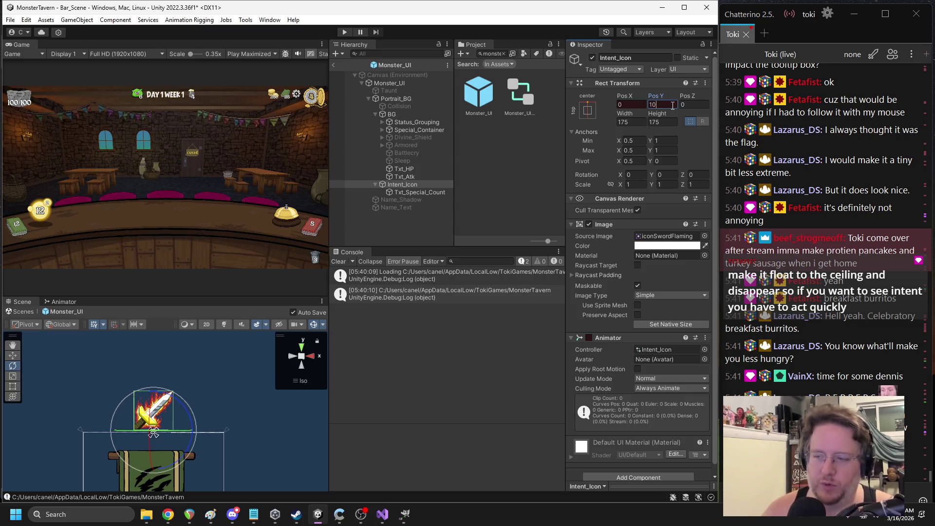
{"action": "key", "text": "BackSpace"}
{"action": "key", "text": "BackSpace"}
{"action": "type", "text": "20"}
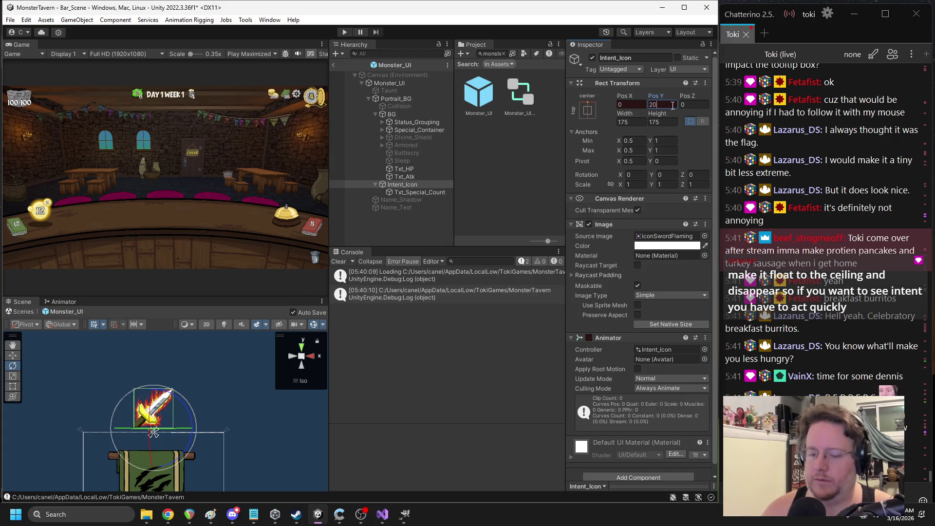
{"action": "key", "text": "BackSpace"}
{"action": "key", "text": "BackSpace"}
{"action": "type", "text": "-25"}
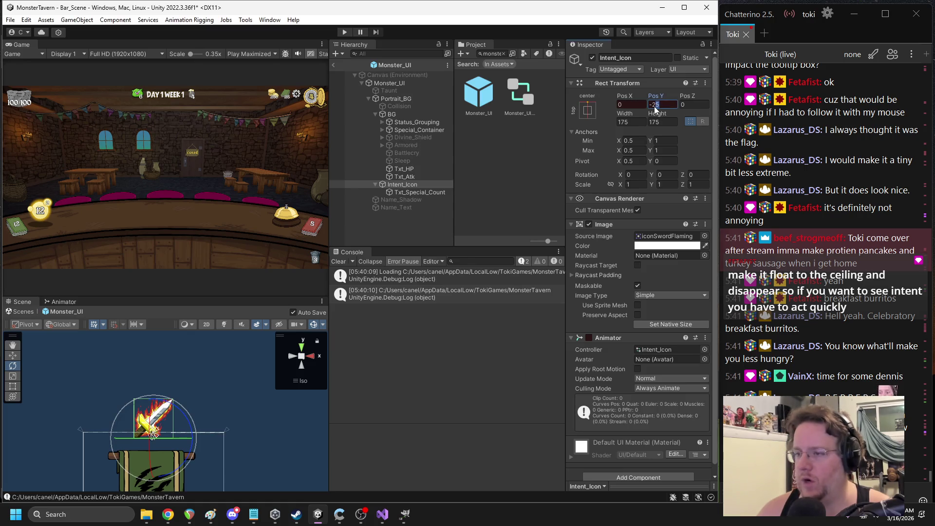
{"action": "key", "text": "BackSpace"}
{"action": "key", "text": "BackSpace"}
{"action": "type", "text": "5"}
{"action": "key", "text": "BackSpace"}
{"action": "key", "text": "BackSpace"}
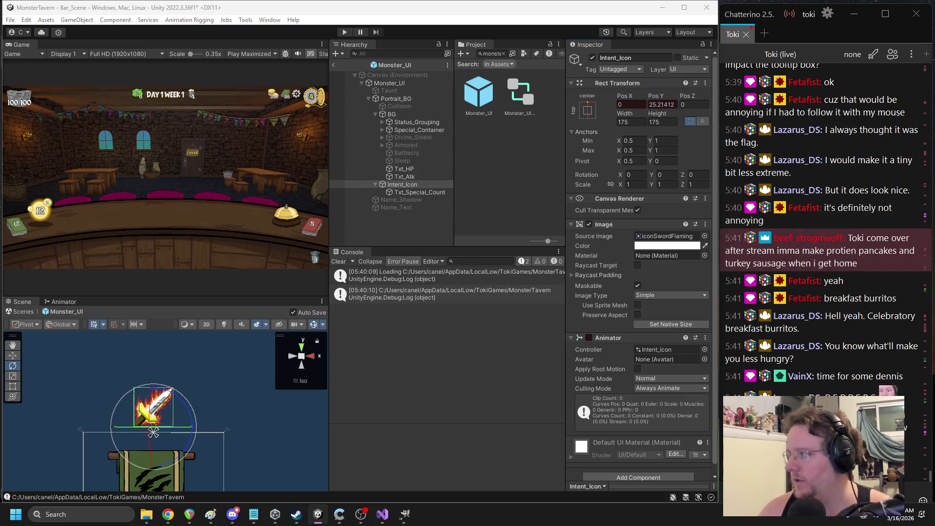
{"action": "type", "text": "25"}
{"action": "key", "text": "Return"}
{"action": "key", "text": "BackSpace"}
{"action": "key", "text": "BackSpace"}
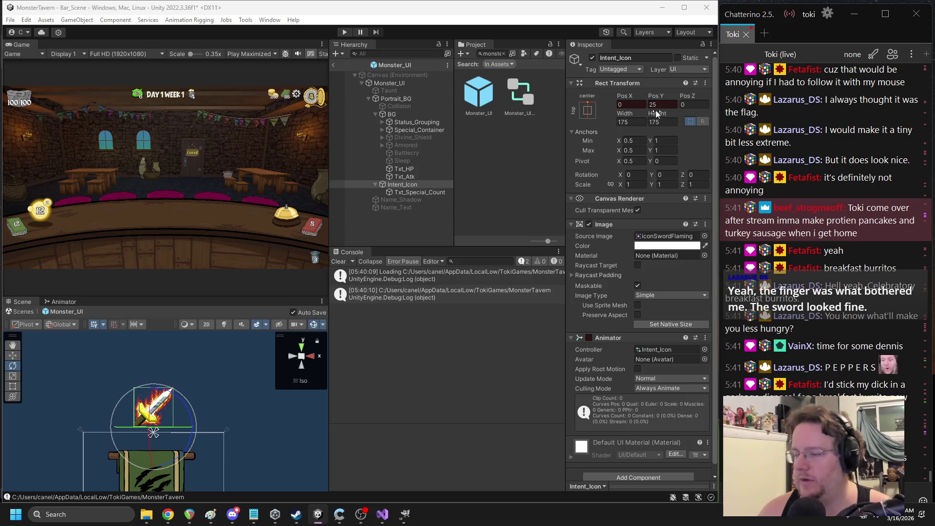
{"action": "type", "text": "45"}
Reset Pos Y to 0, settle on 20, and exit Prefab Mode back to Bar_Scene
{"action": "left_click_drag", "start_coordinate": [153, 431], "coordinate": [153, 441]}
{"action": "left_click", "coordinate": [662, 104]}
{"action": "type", "text": "0"}
{"action": "key", "text": "Return"}
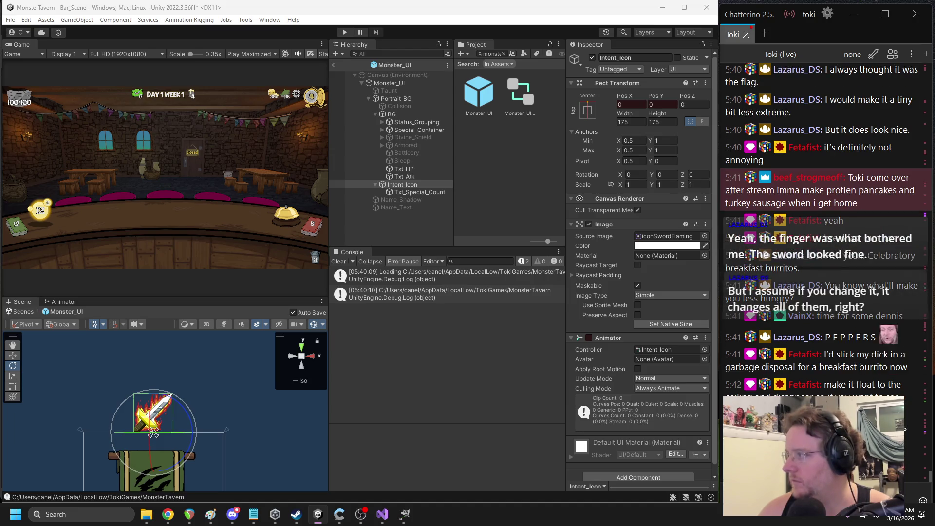
{"action": "left_click", "coordinate": [670, 104]}
{"action": "type", "text": "20"}
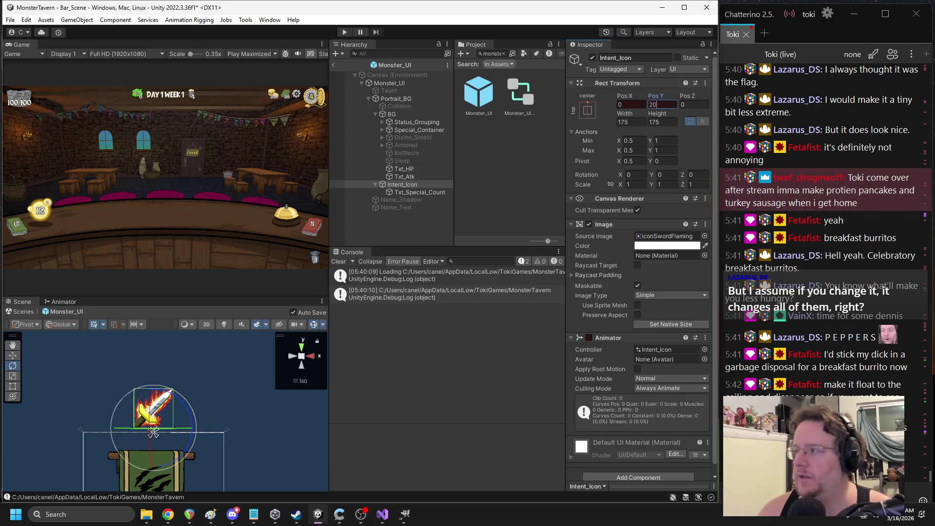
{"action": "left_click", "coordinate": [333, 65]}
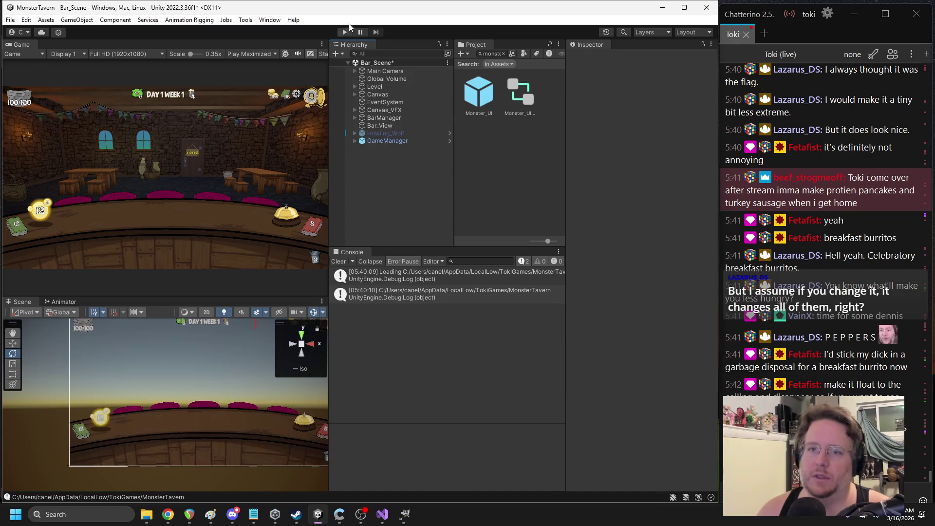
{"action": "left_click", "coordinate": [344, 32]}
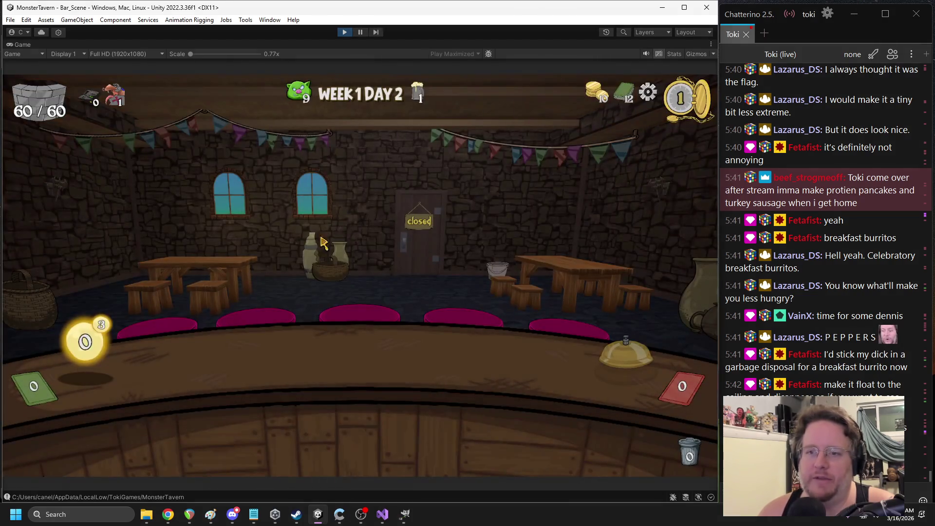
{"action": "left_click_drag", "start_coordinate": [253, 390], "coordinate": [222, 362]}
{"action": "left_click_drag", "start_coordinate": [307, 428], "coordinate": [293, 356]}
{"action": "mouse_move", "coordinate": [355, 428]}
{"action": "left_mouse_down"}
{"action": "mouse_move", "coordinate": [538, 350]}
{"action": "mouse_move", "coordinate": [487, 348]}
{"action": "left_mouse_up"}
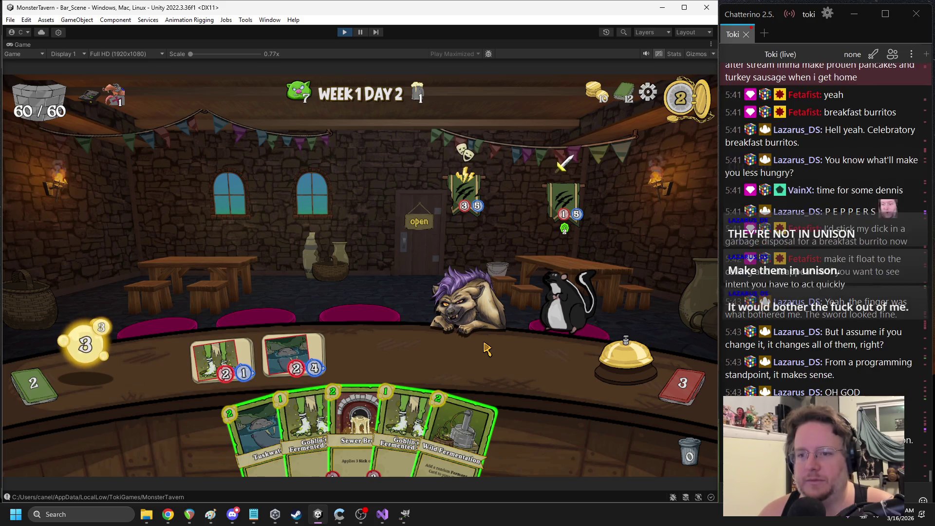
{"action": "mouse_move", "coordinate": [444, 330]}
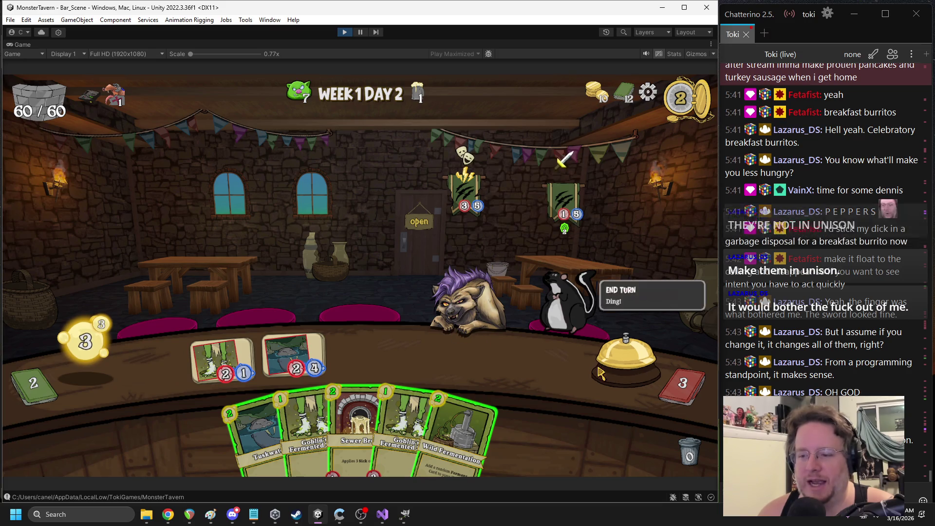
{"action": "left_click_drag", "start_coordinate": [357, 433], "coordinate": [357, 350]}
{"action": "mouse_move", "coordinate": [395, 429]}
{"action": "left_mouse_down"}
{"action": "mouse_move", "coordinate": [360, 321]}
{"action": "mouse_move", "coordinate": [437, 356]}
{"action": "left_mouse_up"}
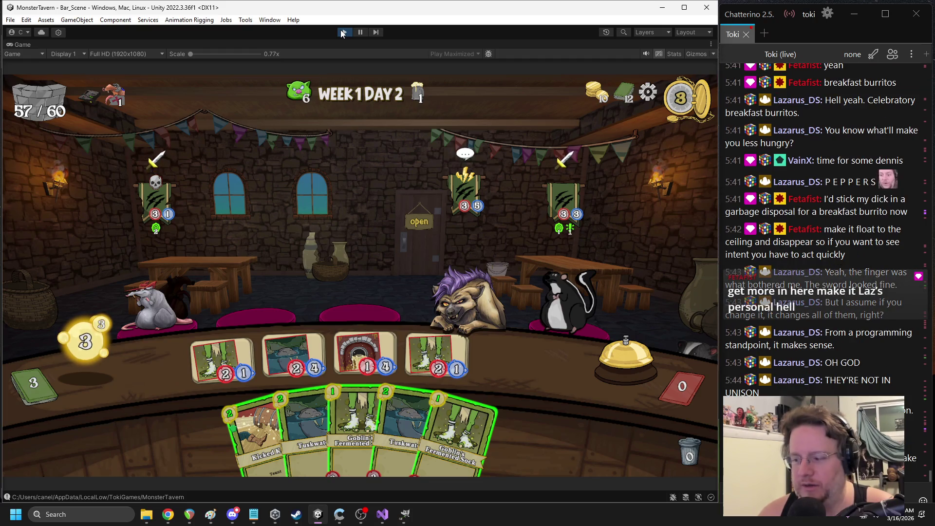
{"action": "left_click", "coordinate": [625, 360]}
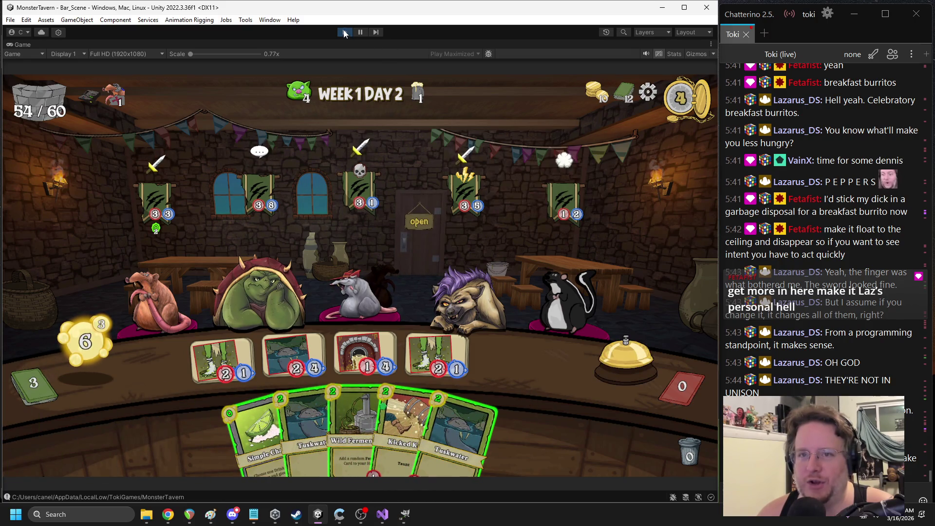
{"action": "left_click", "coordinate": [345, 32]}
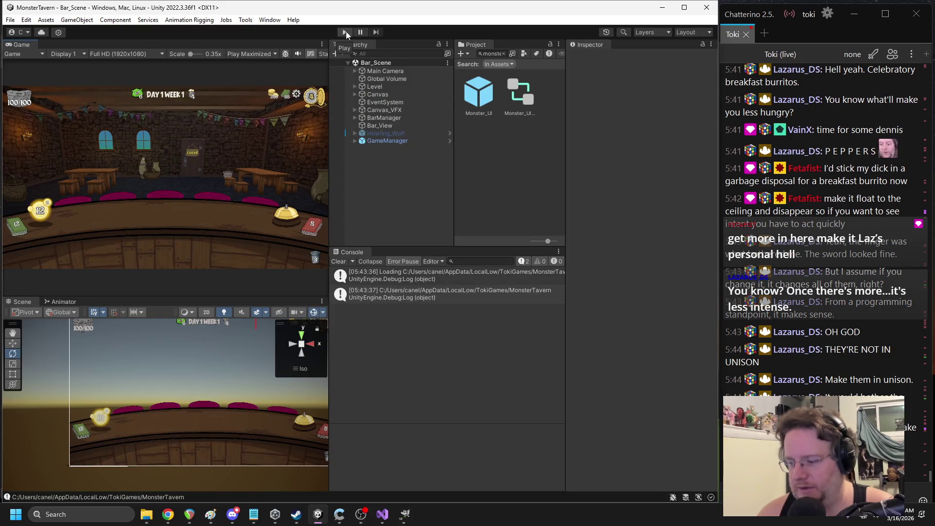
Open Monster_UI and remove the Animator component from Intent_Icon
{"action": "double_click", "coordinate": [479, 93]}
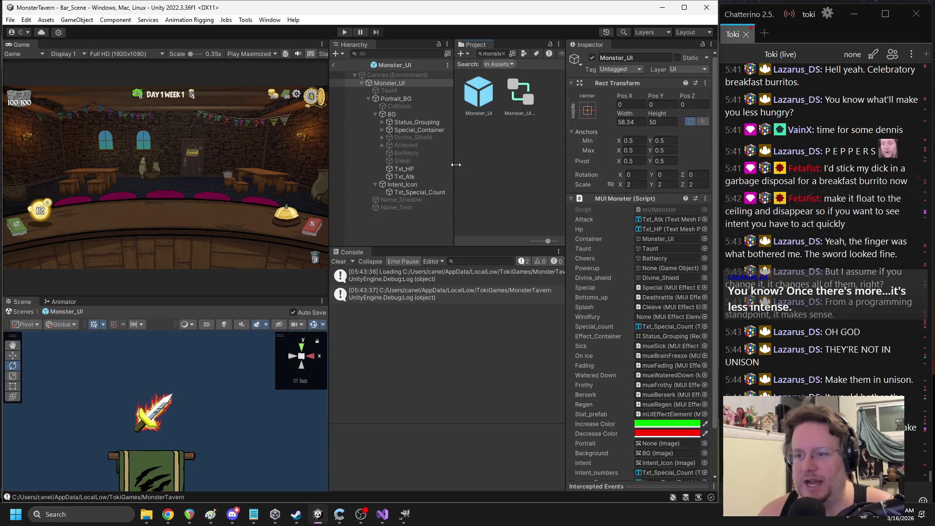
{"action": "left_click", "coordinate": [395, 185]}
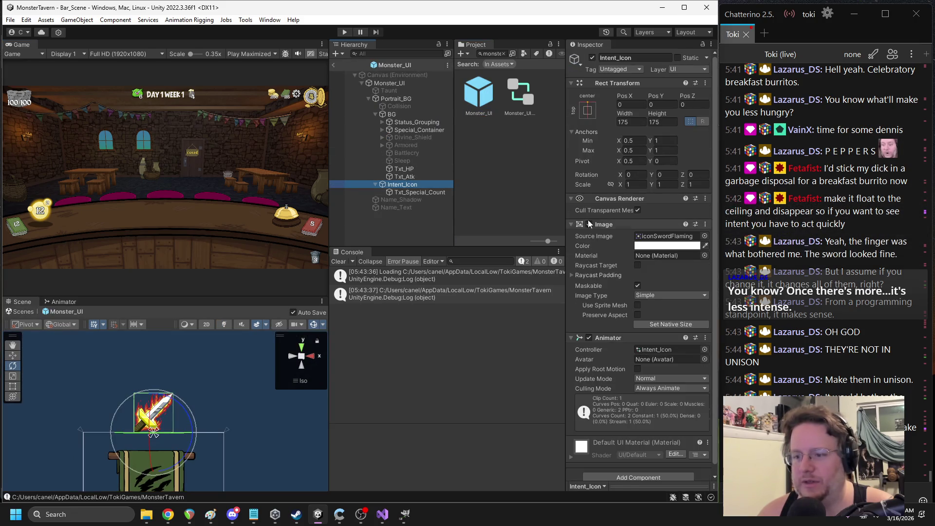
{"action": "left_click", "coordinate": [648, 350]}
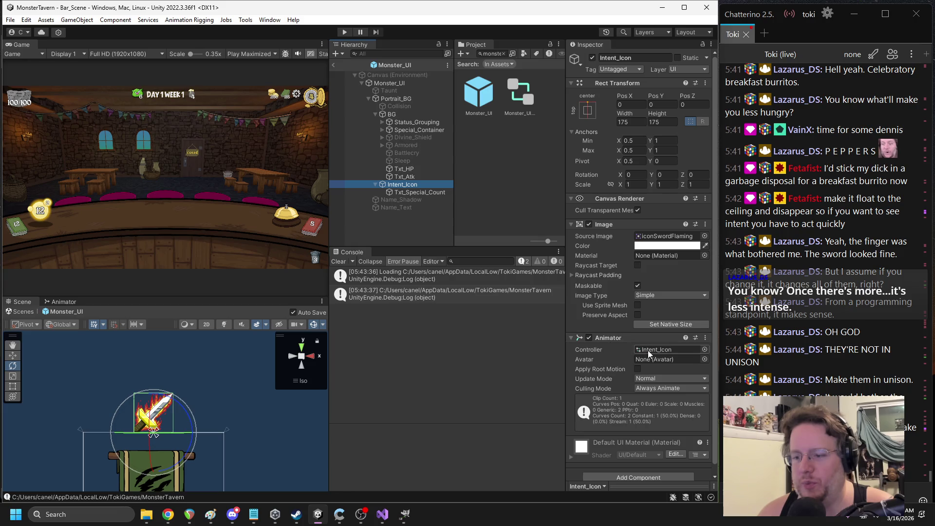
{"action": "right_click", "coordinate": [617, 337]}
{"action": "left_click", "coordinate": [655, 200]}
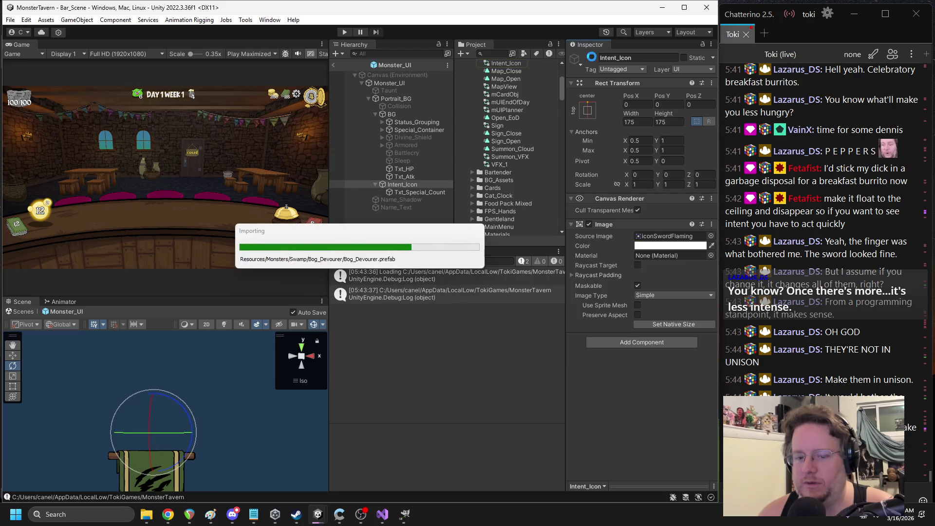
Disable Intent_Icon, exit Prefab Mode and start play mode in Bar_Scene
{"action": "left_click", "coordinate": [591, 57]}
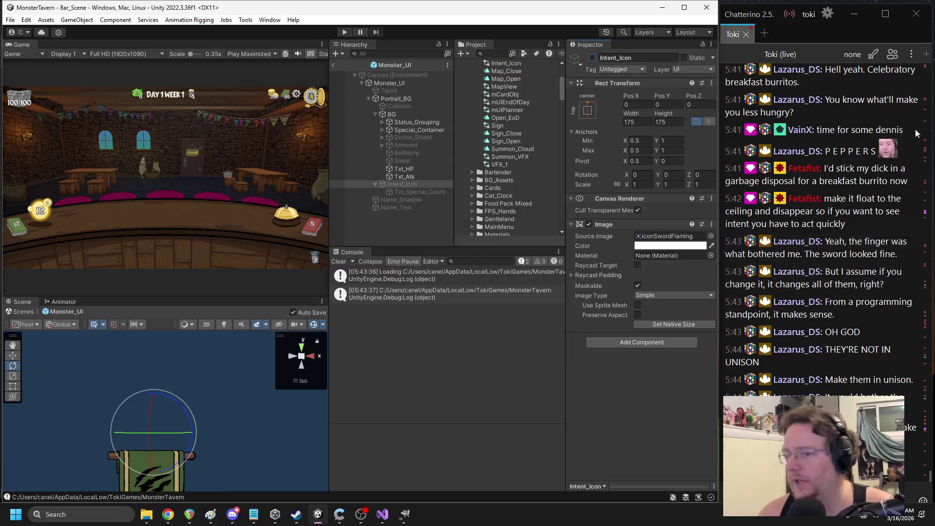
{"action": "left_click", "coordinate": [333, 65]}
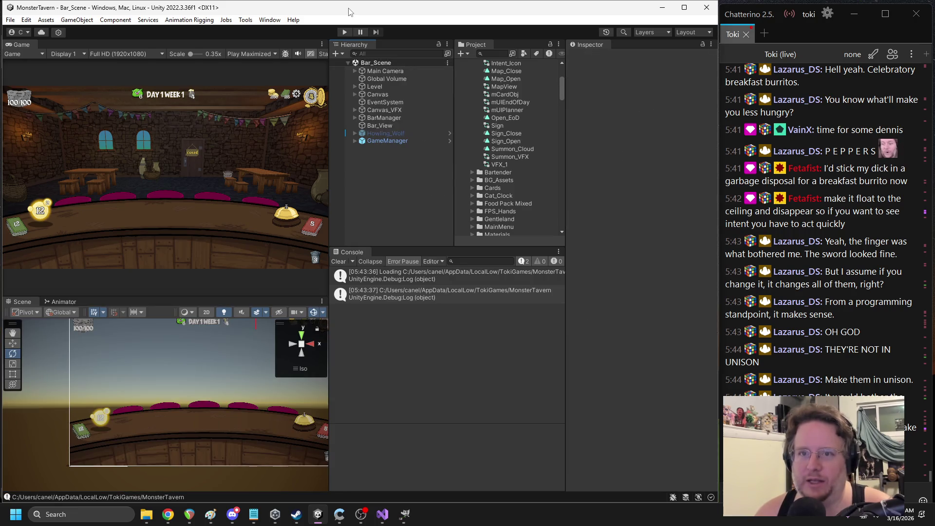
{"action": "left_click", "coordinate": [344, 32]}
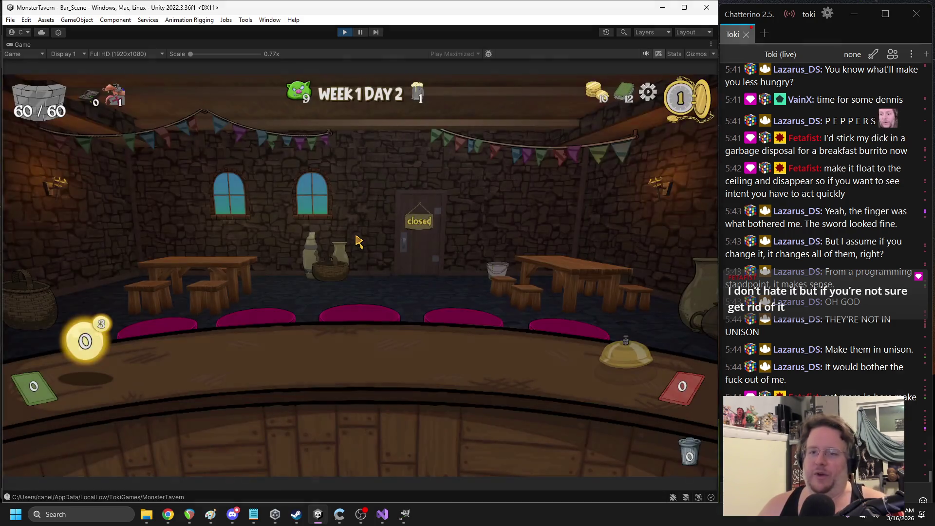
Play Tuskwater topped with Simple Chaser on the counter and ring the bell to end the turn
{"action": "left_click_drag", "start_coordinate": [297, 404], "coordinate": [214, 353]}
{"action": "left_click_drag", "start_coordinate": [370, 414], "coordinate": [254, 361]}
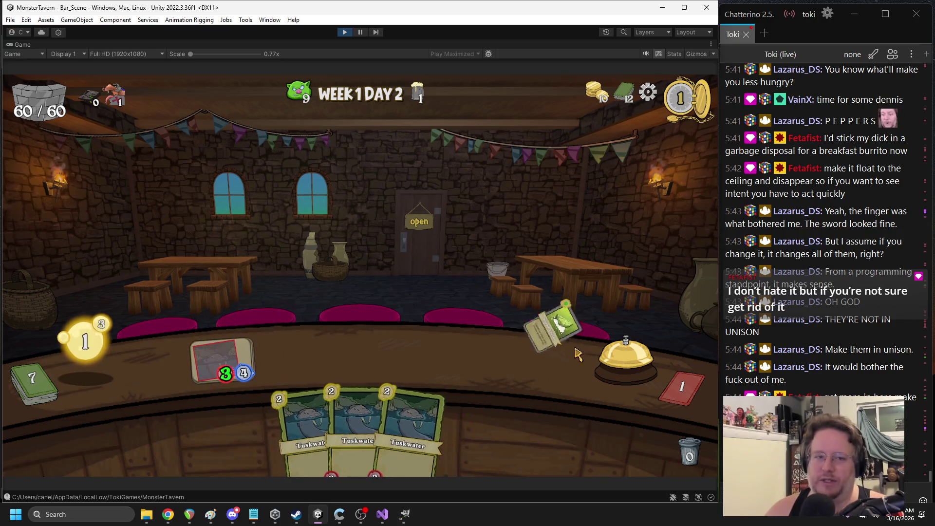
{"action": "left_click", "coordinate": [626, 360]}
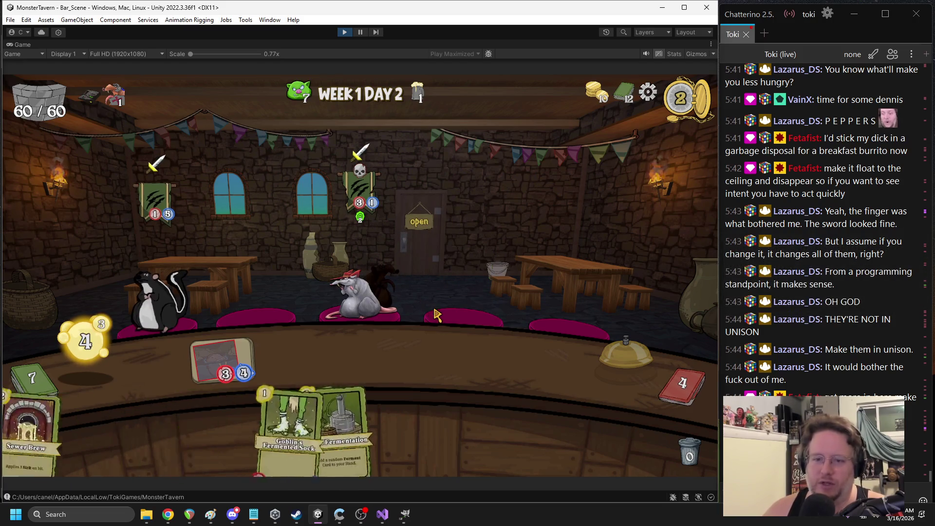
Play Sewer Brew, Wild Fermentation and Ironbark Ferment on Tuskwater, then stop play mode
{"action": "left_click_drag", "start_coordinate": [375, 419], "coordinate": [343, 360]}
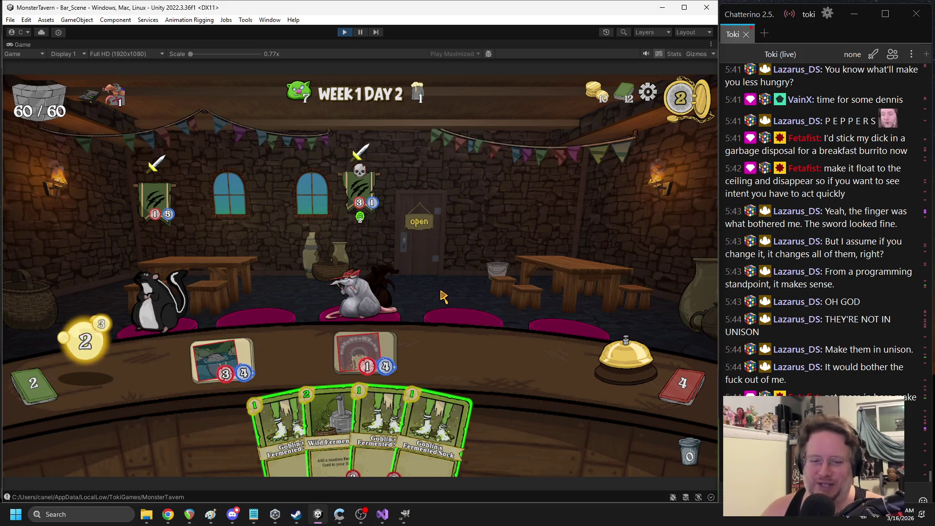
{"action": "mouse_move", "coordinate": [240, 354]}
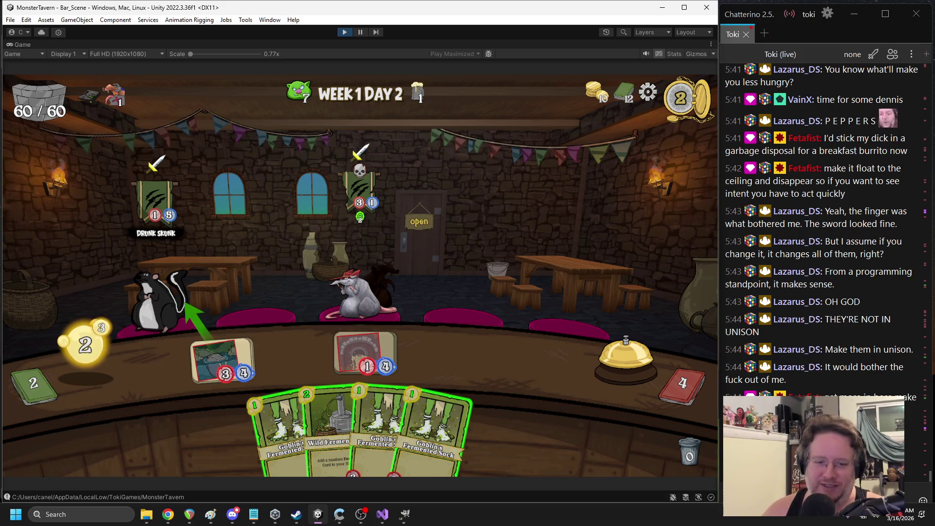
{"action": "left_click_drag", "start_coordinate": [326, 428], "coordinate": [280, 311]}
{"action": "left_click_drag", "start_coordinate": [448, 409], "coordinate": [224, 358]}
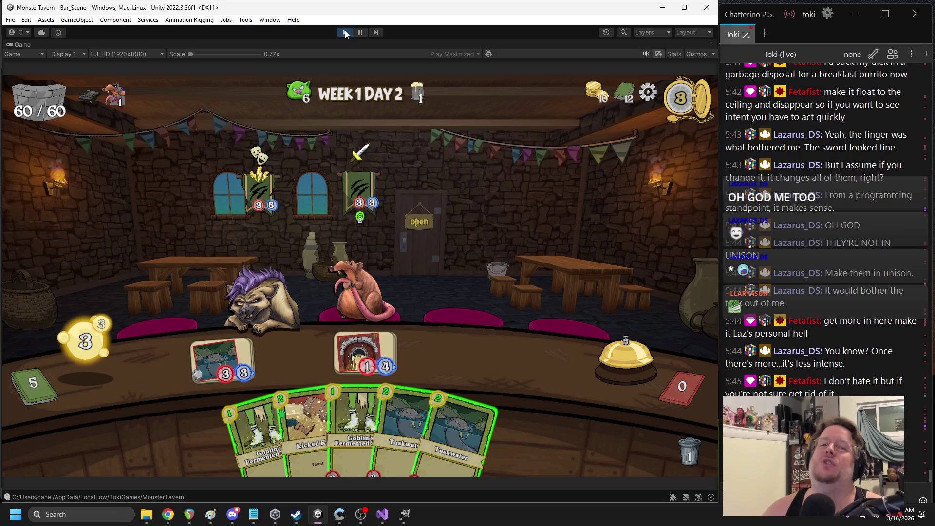
{"action": "mouse_move", "coordinate": [94, 94]}
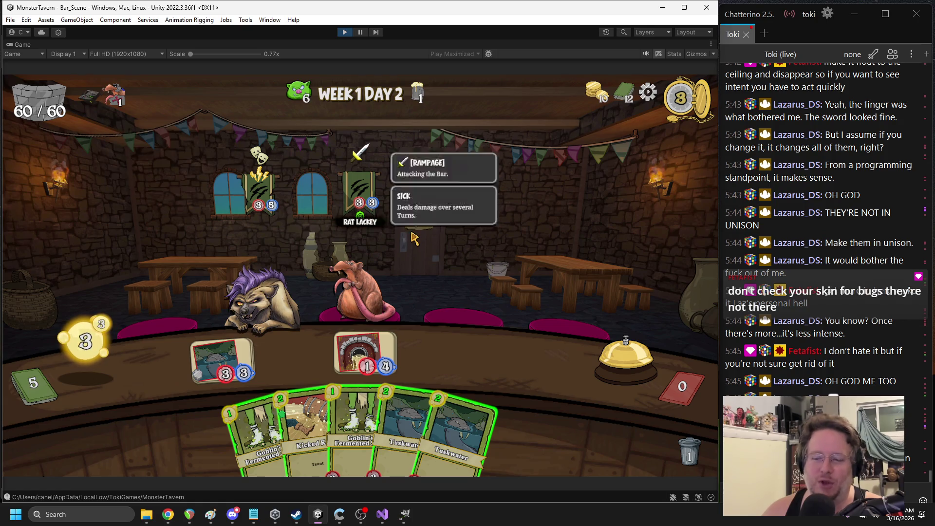
{"action": "mouse_move", "coordinate": [80, 108]}
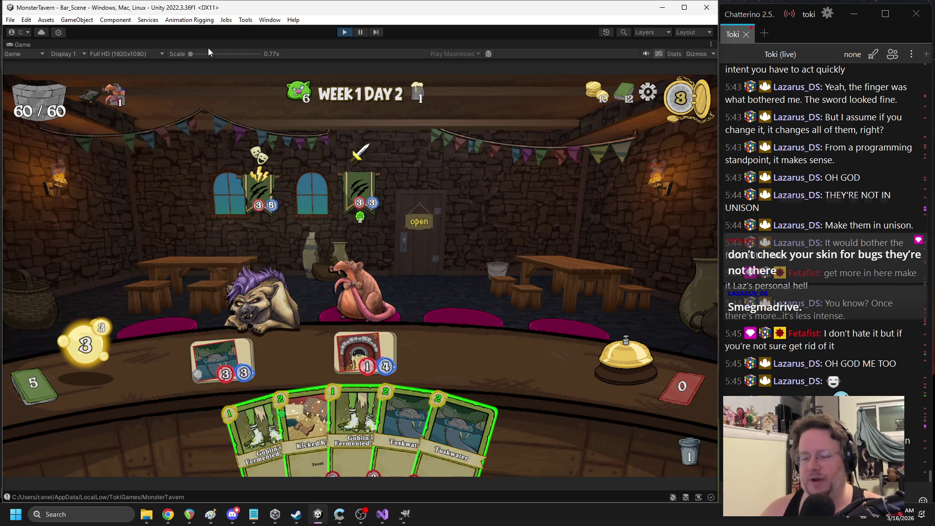
{"action": "left_click", "coordinate": [344, 31]}
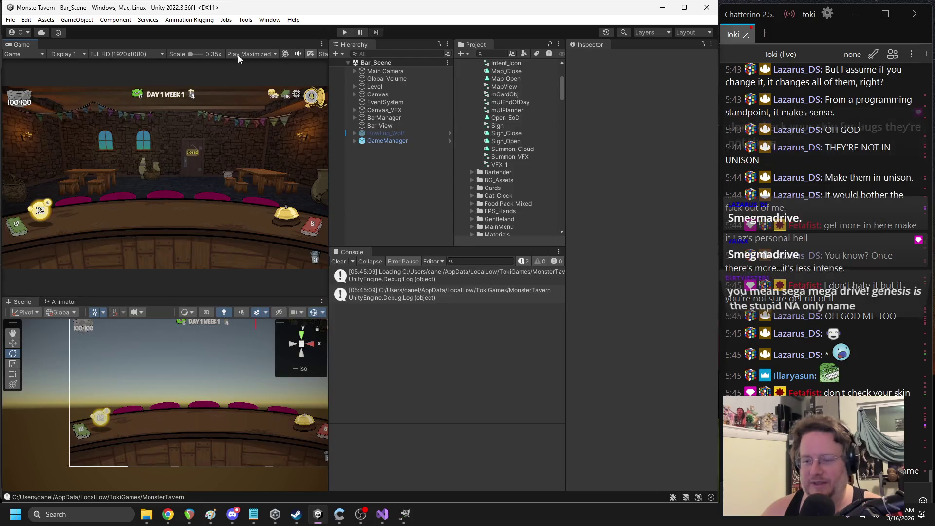
Change the Game view's play mode from Play Maximized to Play Focused
{"action": "left_click", "coordinate": [244, 55]}
{"action": "left_click", "coordinate": [249, 63]}
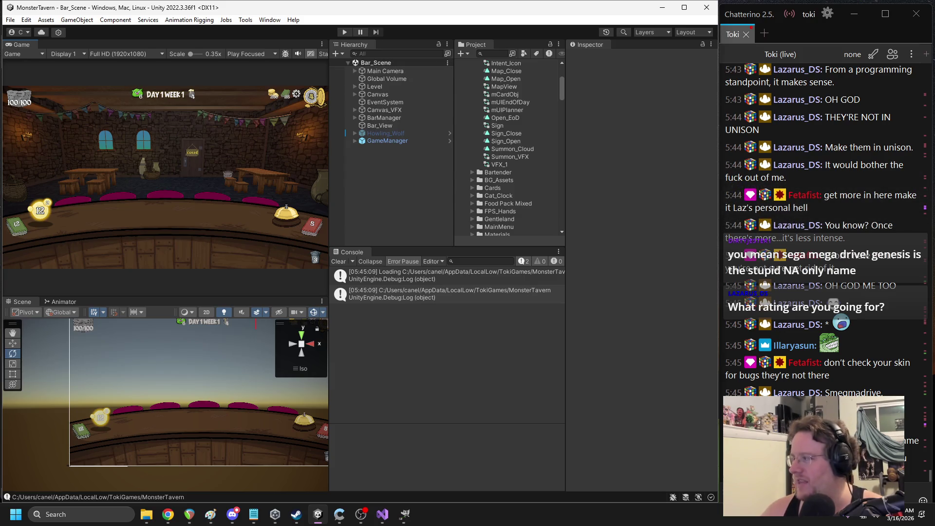
{"action": "key", "text": "alt+Tab"}
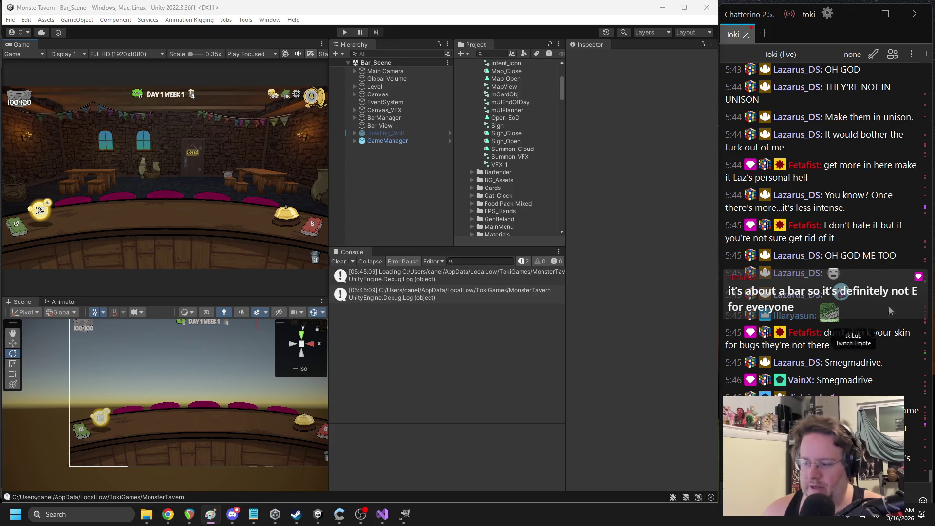
{"action": "left_click", "coordinate": [232, 514]}
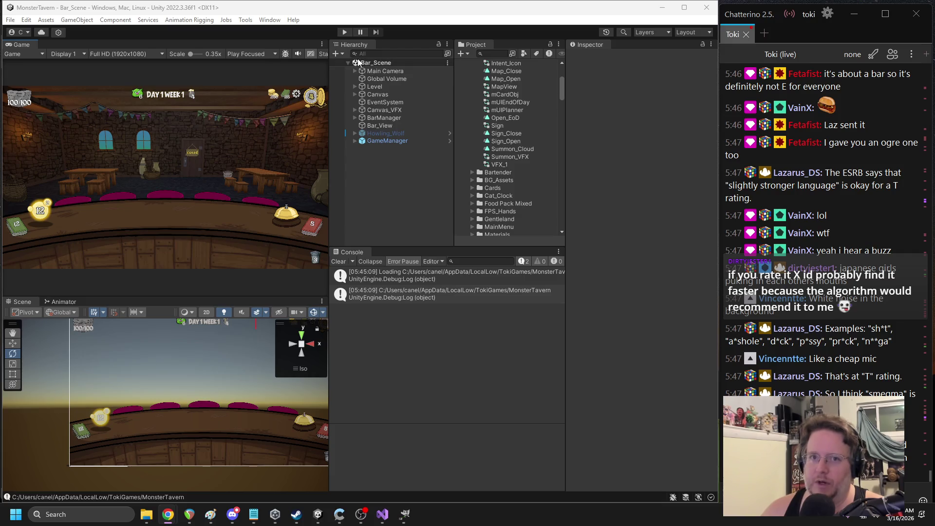
{"action": "left_click", "coordinate": [271, 54]}
Switch back to Play Maximized, start playing, and end the current run from the main menu
{"action": "left_click", "coordinate": [253, 75]}
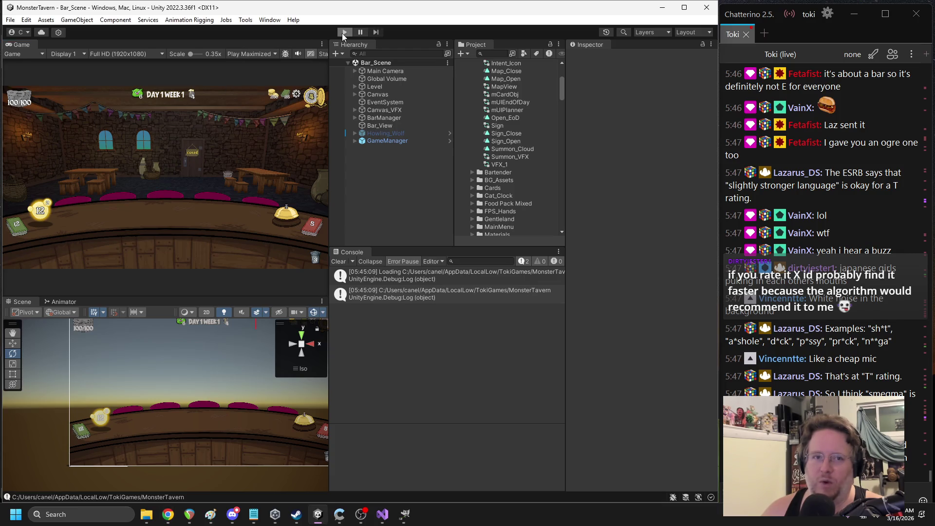
{"action": "left_click", "coordinate": [341, 32]}
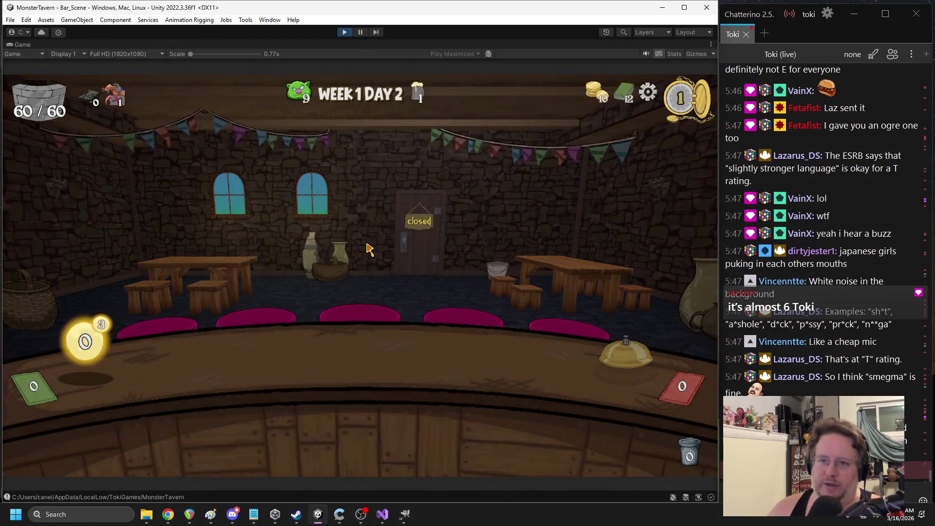
{"action": "key", "text": "Escape"}
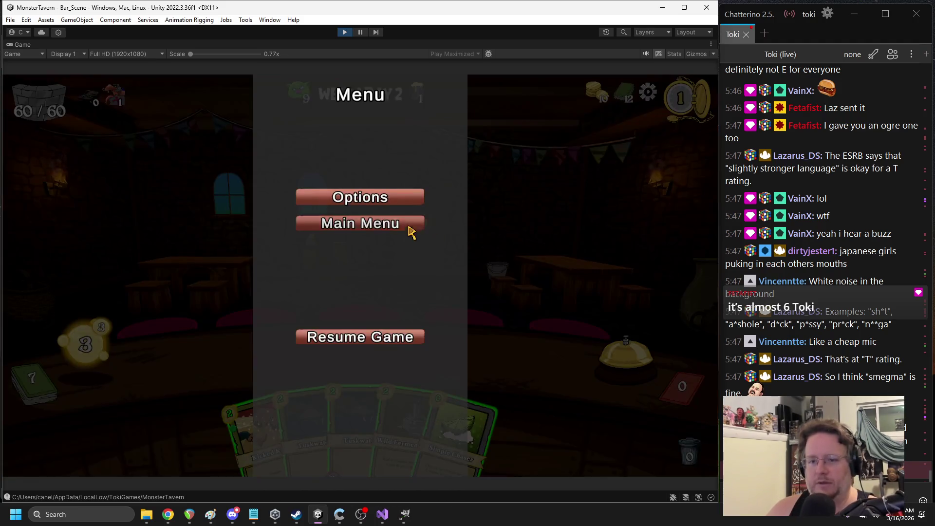
{"action": "left_click", "coordinate": [367, 224]}
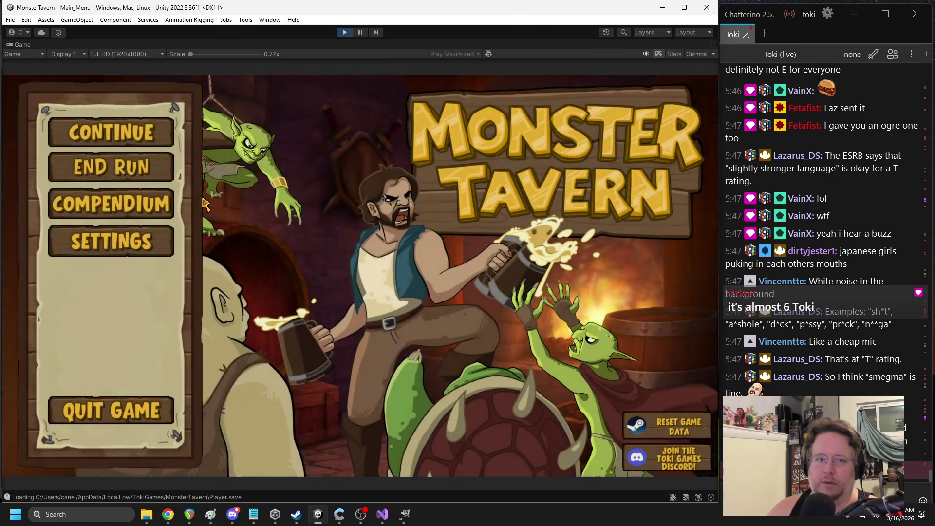
{"action": "left_click", "coordinate": [137, 173]}
{"action": "left_click", "coordinate": [319, 323]}
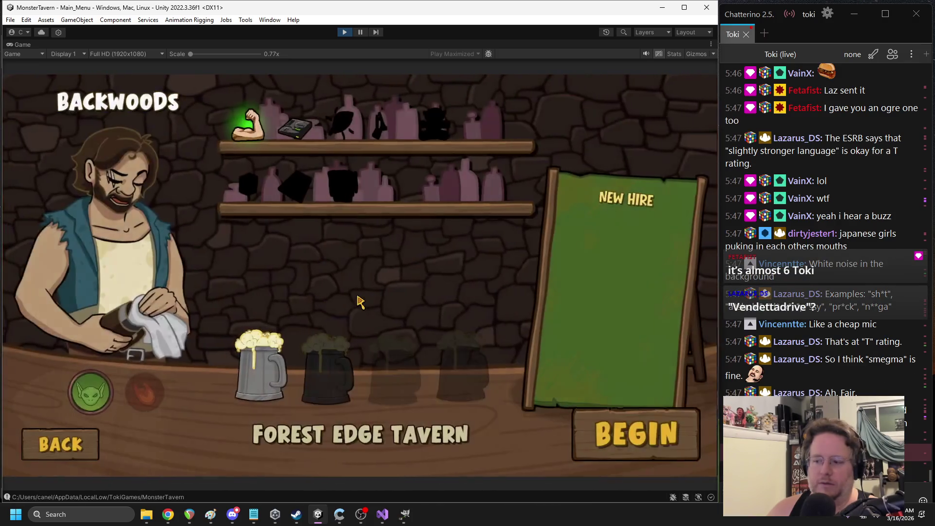
Begin a new Forest Edge Tavern run
{"action": "mouse_move", "coordinate": [314, 380]}
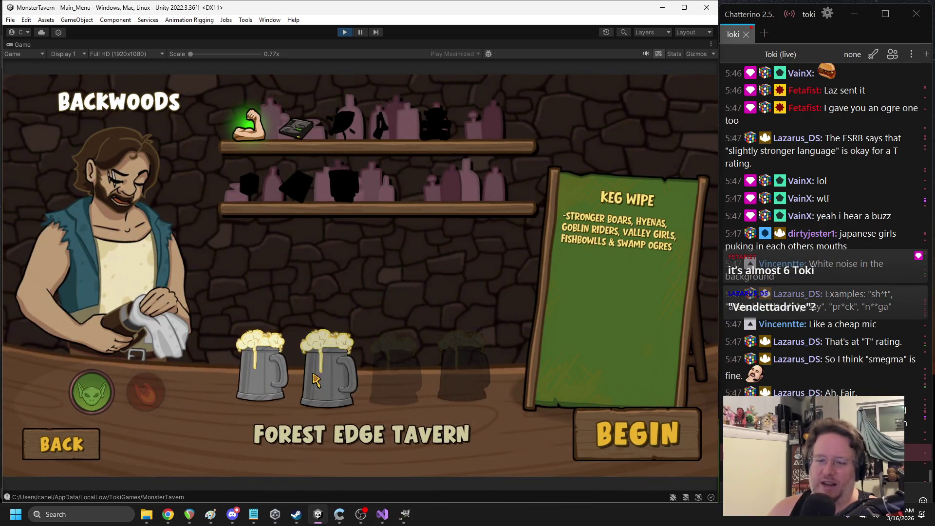
{"action": "mouse_move", "coordinate": [314, 138]}
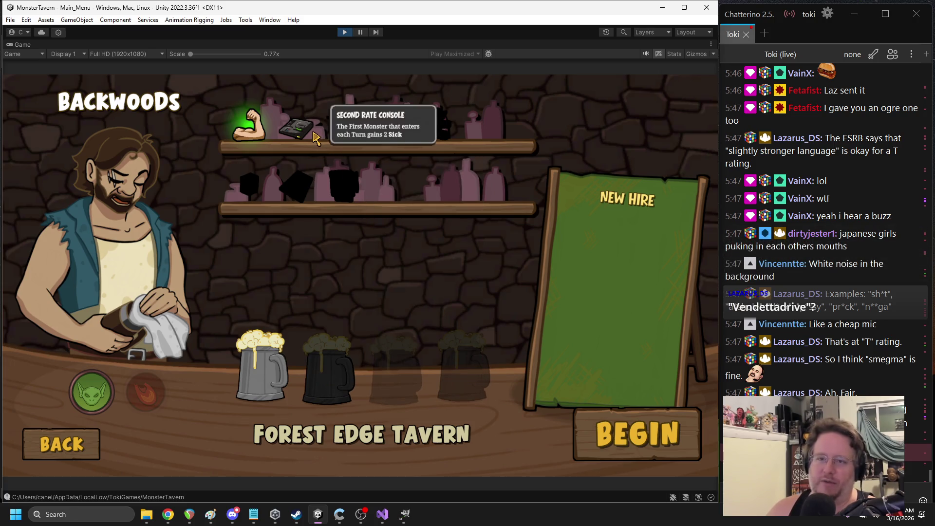
{"action": "left_click", "coordinate": [646, 448]}
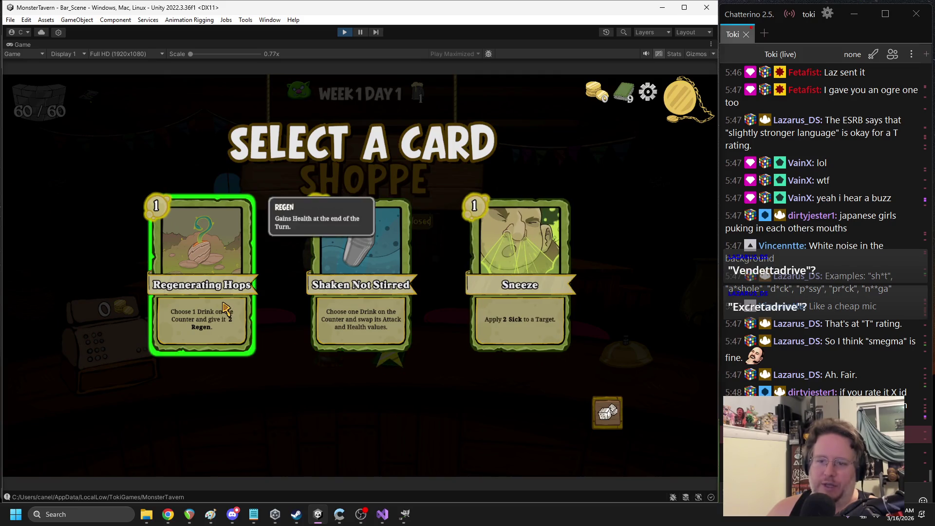
Draft Regenerating Hops and place Dwarven Tankard and another drink on the counter
{"action": "left_click", "coordinate": [225, 308]}
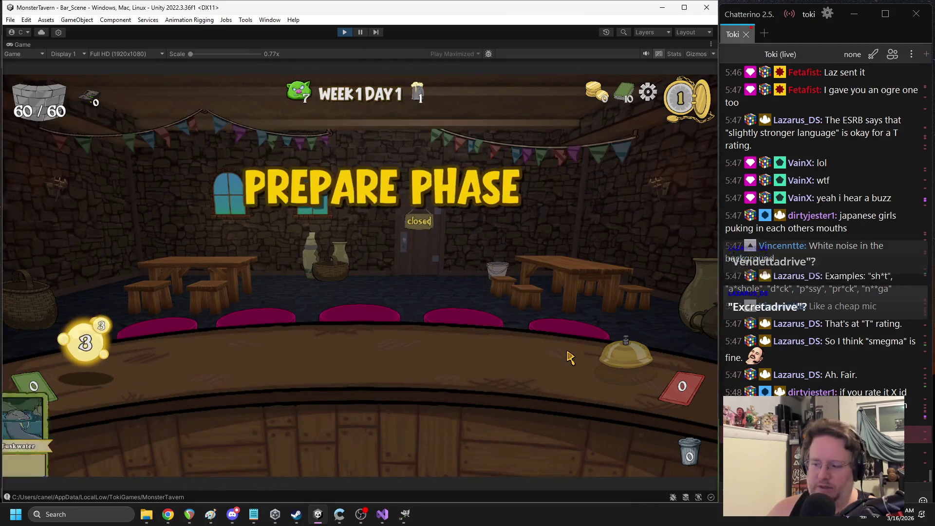
{"action": "mouse_move", "coordinate": [285, 414]}
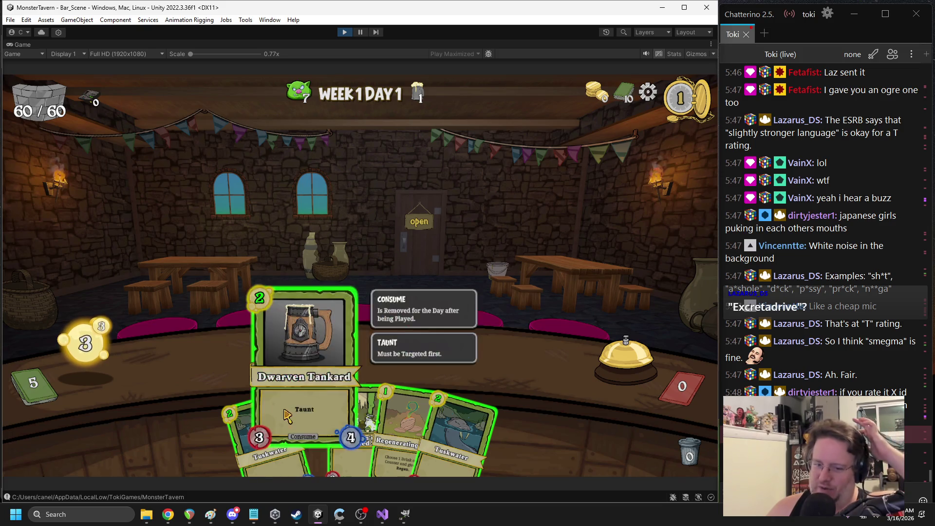
{"action": "left_click_drag", "start_coordinate": [284, 413], "coordinate": [221, 361]}
{"action": "left_click_drag", "start_coordinate": [311, 429], "coordinate": [292, 355]}
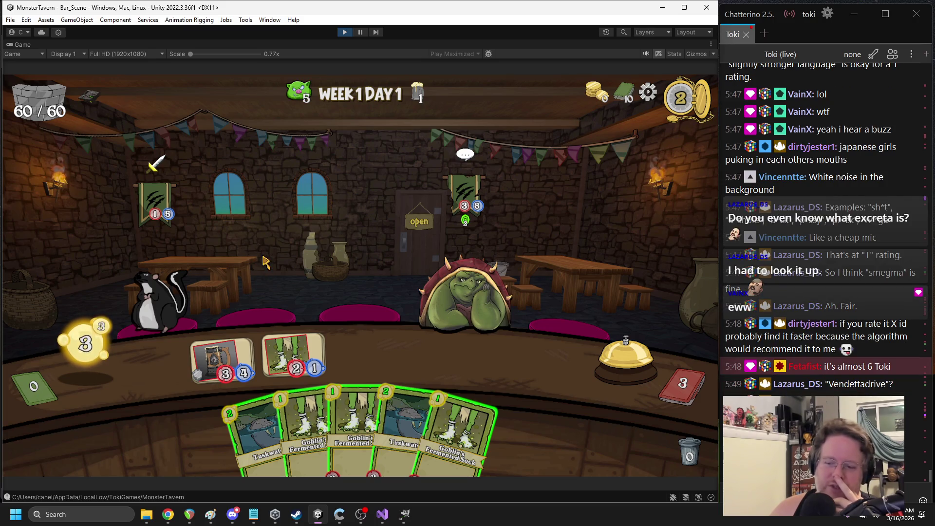
Aim a drink at the Drunk Skunk, play Goblin's Fermented Sock, ring the bell, and stop play mode
{"action": "left_click_drag", "start_coordinate": [238, 346], "coordinate": [177, 295]}
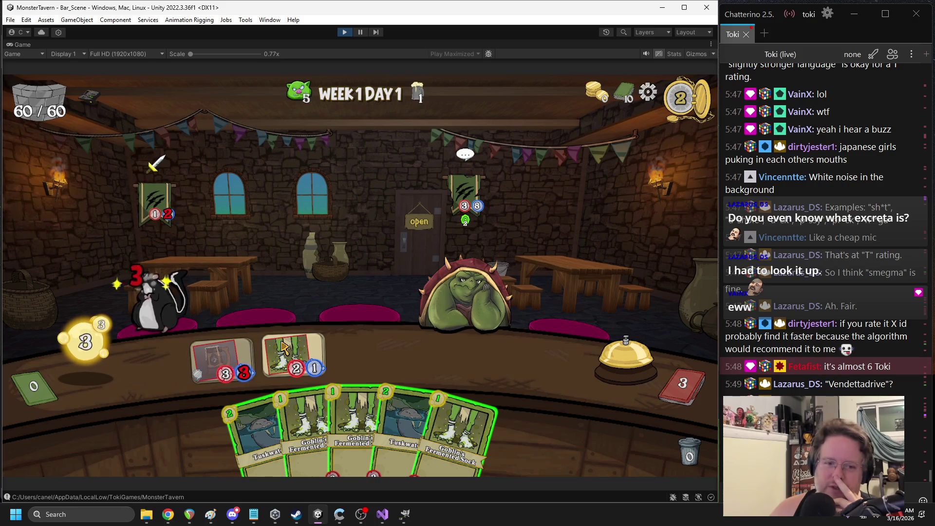
{"action": "left_click", "coordinate": [314, 411]}
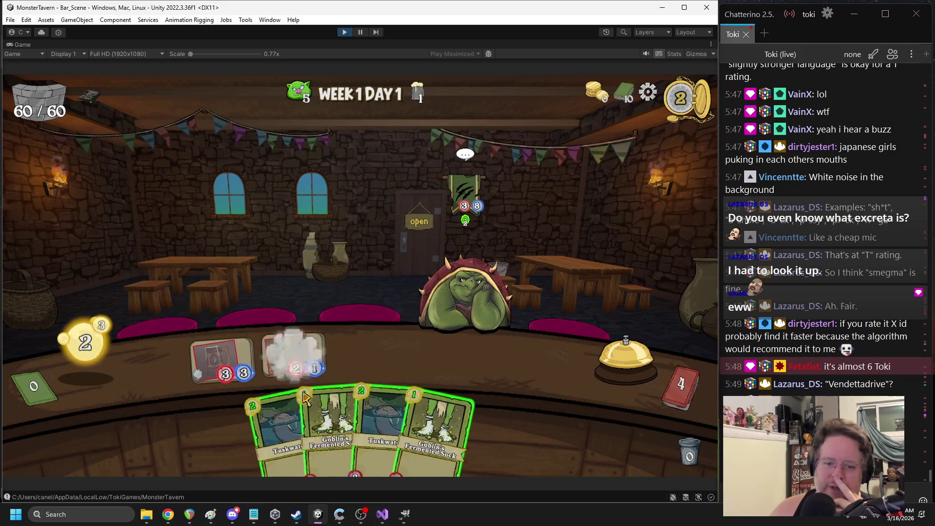
{"action": "left_click", "coordinate": [601, 354]}
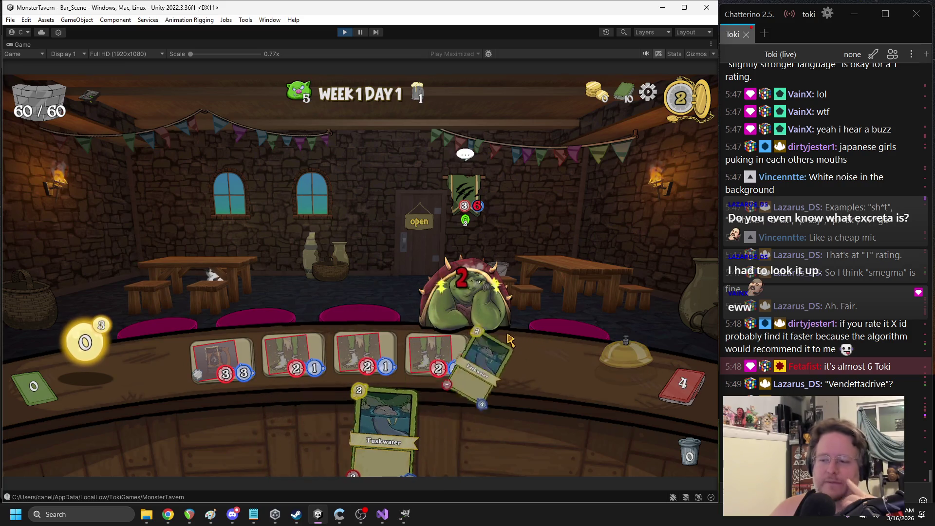
{"action": "left_click", "coordinate": [348, 34]}
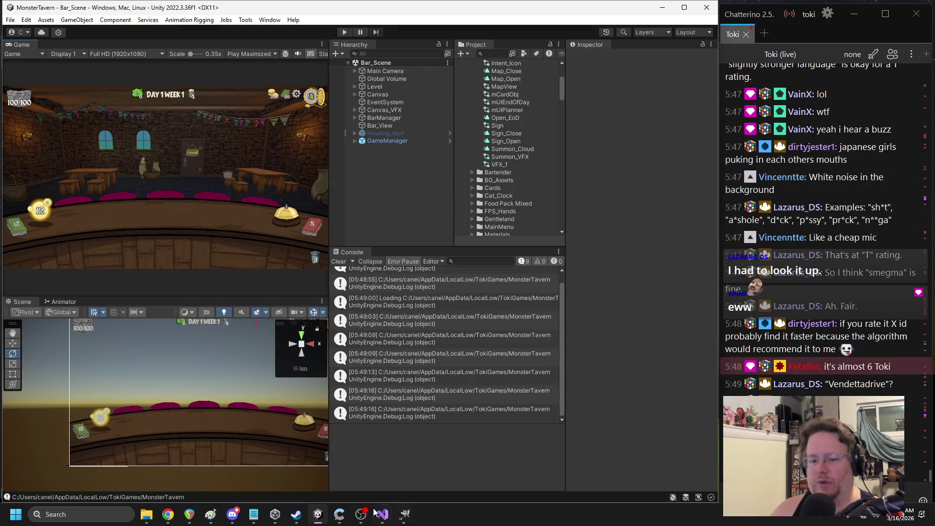
Search 'lord_the' to find the Lord_Of_The_Dance assets and reveal the Boss folder in Explorer via Jukebox
{"action": "left_click", "coordinate": [233, 514]}
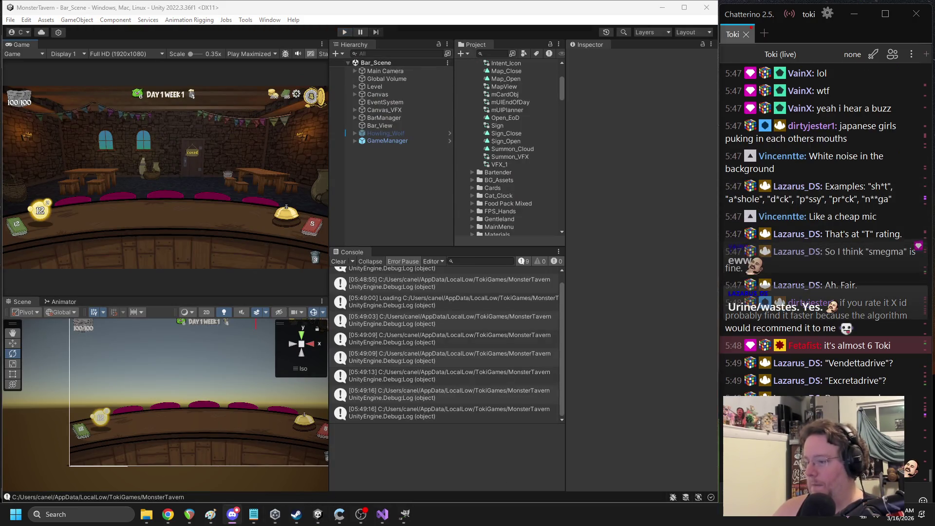
{"action": "scroll", "coordinate": [510, 133], "scroll_direction": "up", "scroll_amount": 5}
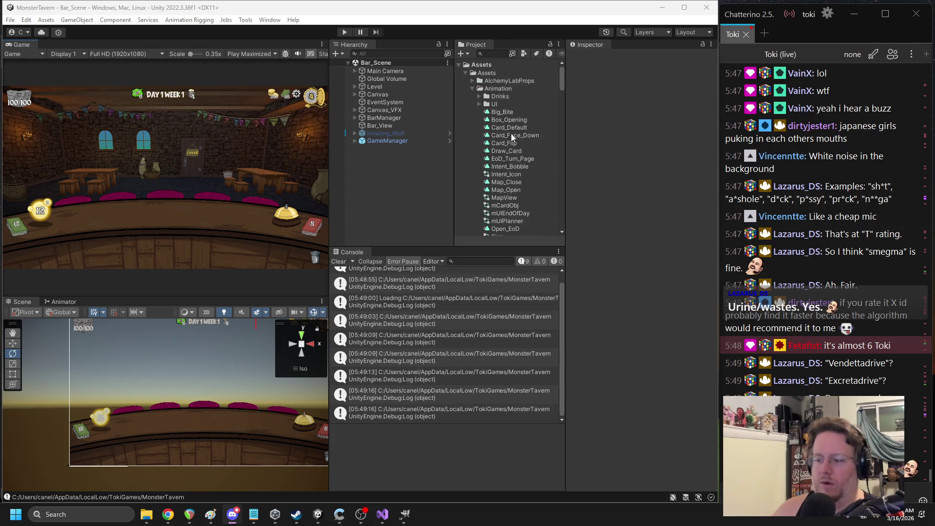
{"action": "left_click", "coordinate": [472, 88]}
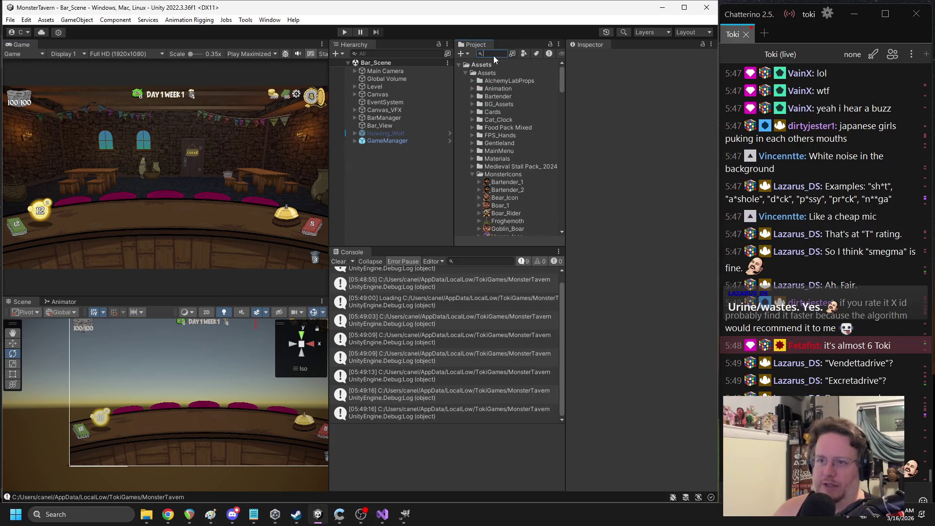
{"action": "type", "text": "lord_of"}
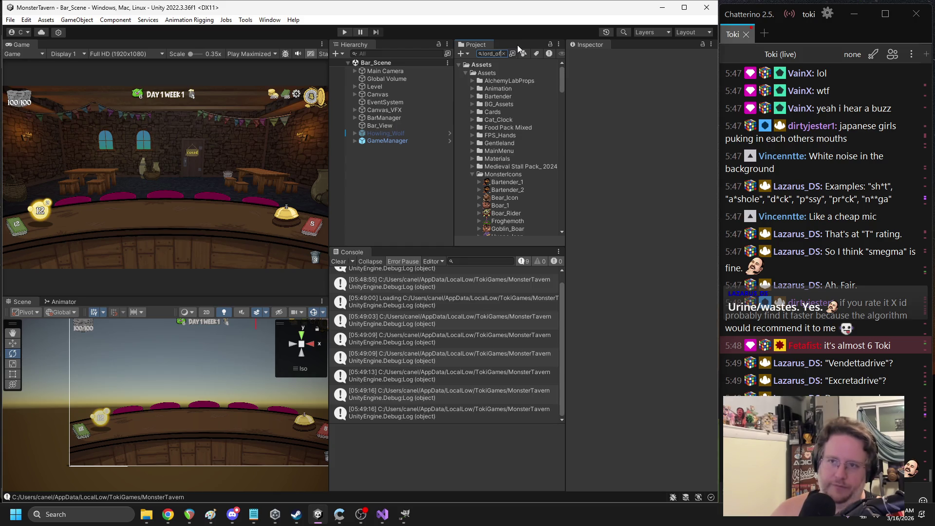
{"action": "type", "text": "_the"}
{"action": "left_click", "coordinate": [475, 82]}
{"action": "left_click", "coordinate": [503, 53]}
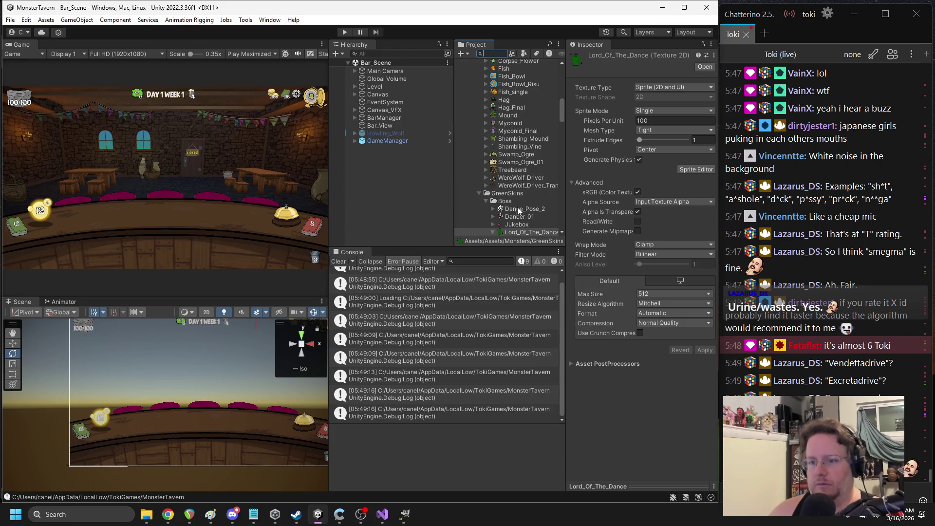
{"action": "right_click", "coordinate": [515, 225]}
{"action": "left_click", "coordinate": [550, 233]}
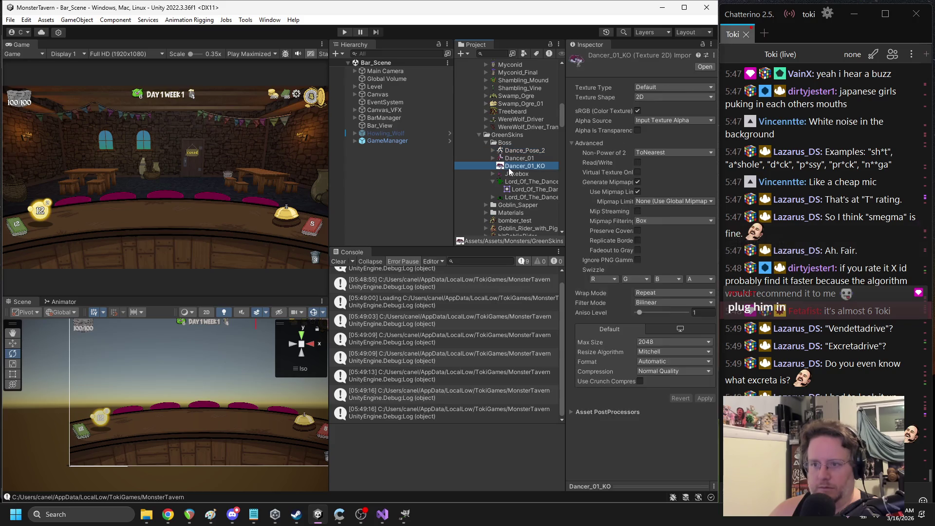
Import Dancer_01_KO as Sprite (2D and UI) with Max Size 1024 and apply
{"action": "right_click", "coordinate": [508, 168]}
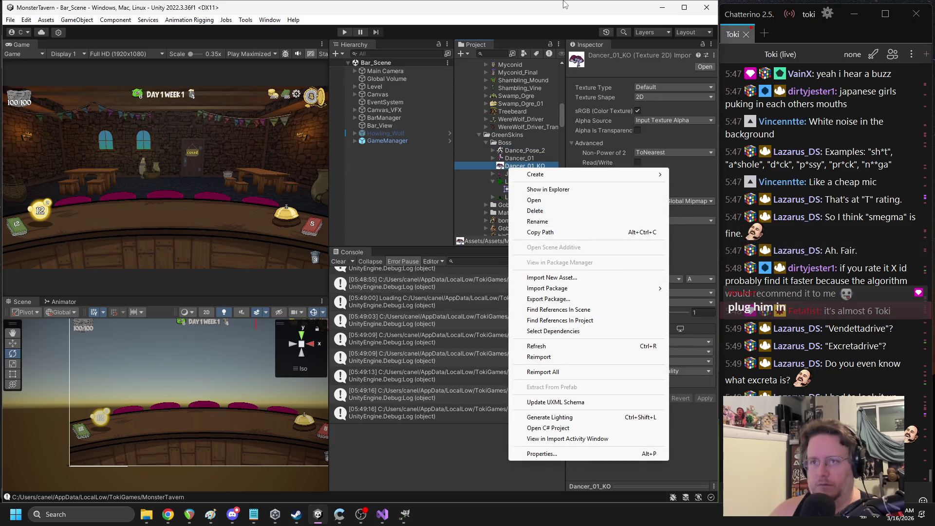
{"action": "left_click", "coordinate": [673, 87]}
{"action": "left_click", "coordinate": [673, 87]}
{"action": "left_click", "coordinate": [662, 131]}
{"action": "left_click", "coordinate": [650, 293]}
{"action": "left_click", "coordinate": [693, 358]}
{"action": "left_click", "coordinate": [704, 351]}
Search the Project for 'lord_of' and expand the Canvas in the Hierarchy
{"action": "scroll", "coordinate": [531, 190], "scroll_direction": "down", "scroll_amount": 10}
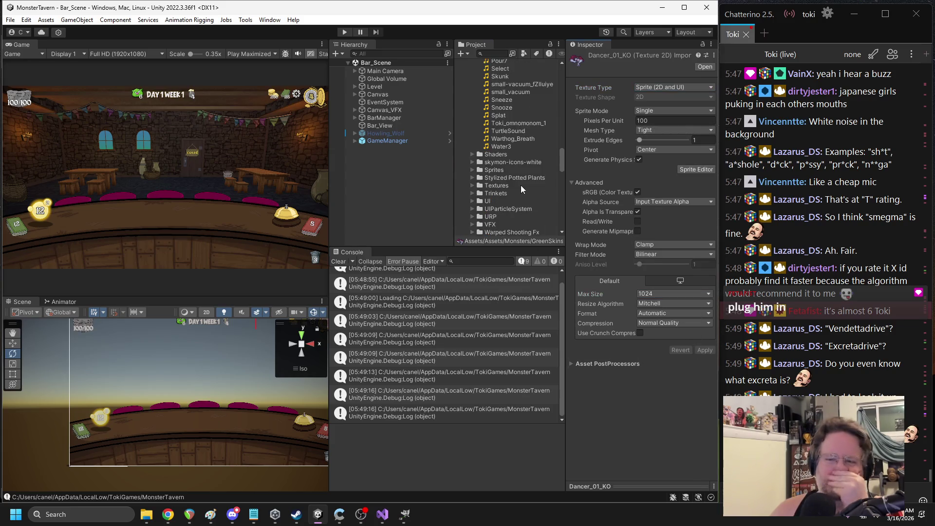
{"action": "scroll", "coordinate": [520, 185], "scroll_direction": "up", "scroll_amount": 15}
{"action": "left_click", "coordinate": [486, 54]}
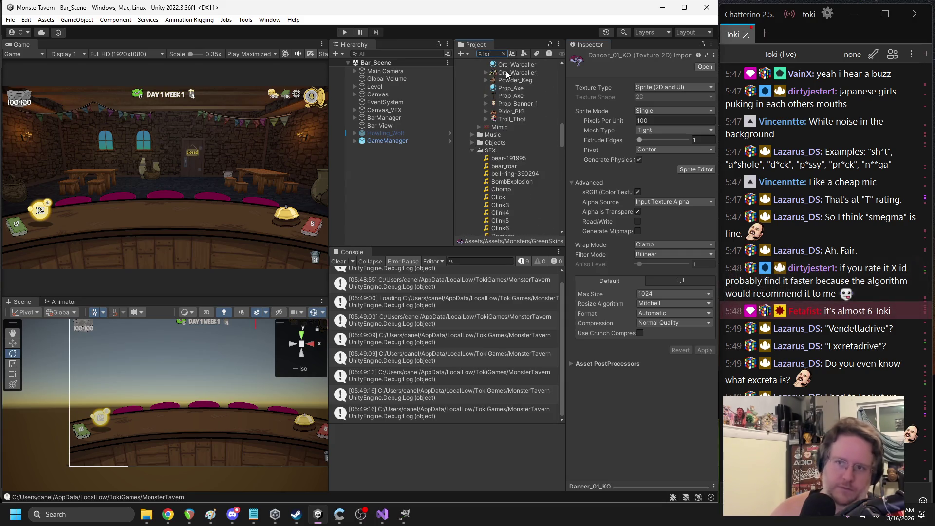
{"action": "type", "text": "lord_of"}
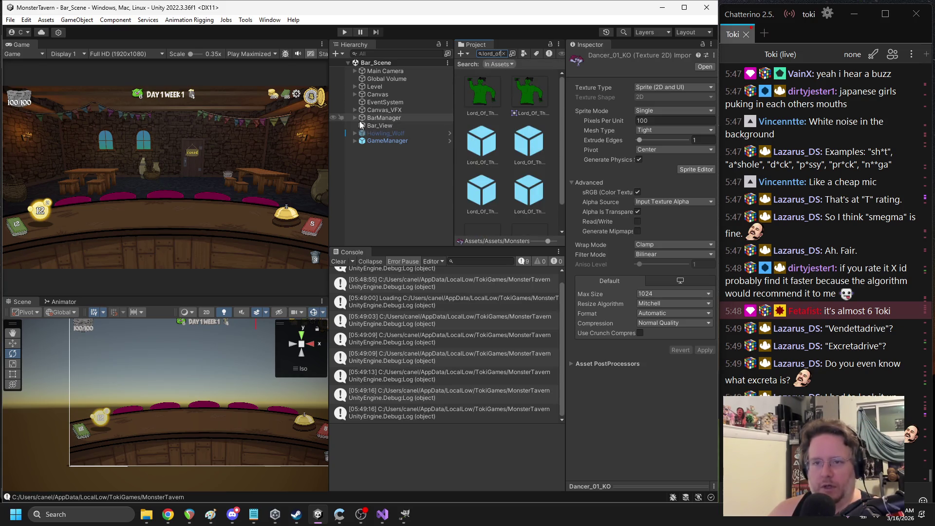
{"action": "key", "text": "alt+Tab"}
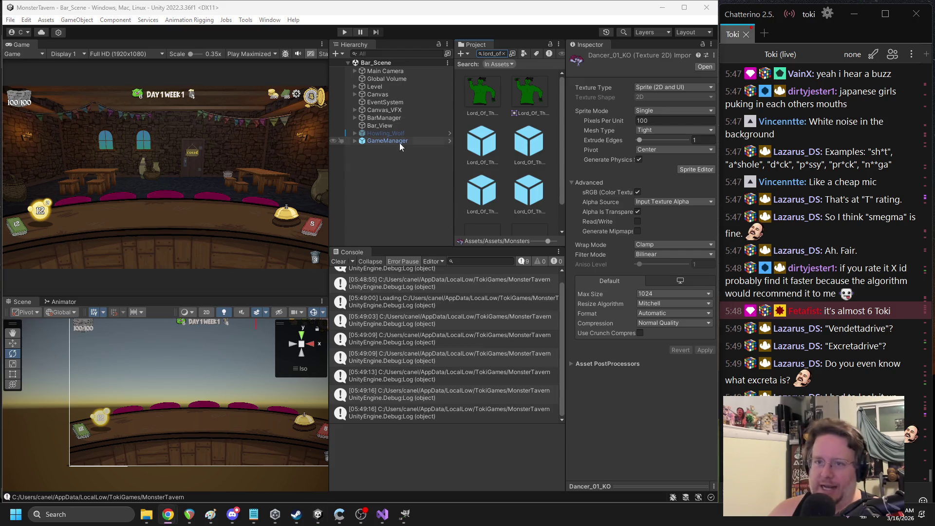
{"action": "left_click", "coordinate": [354, 94]}
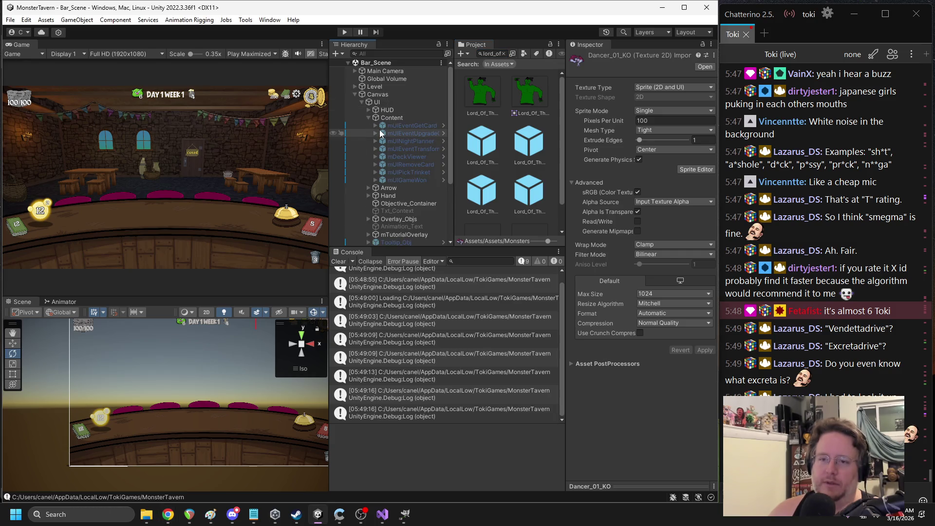
Expand HUD > Monster_Field and drag the Lord_Of_The_Dance prefab under Play_Space_3
{"action": "left_click", "coordinate": [369, 117]}
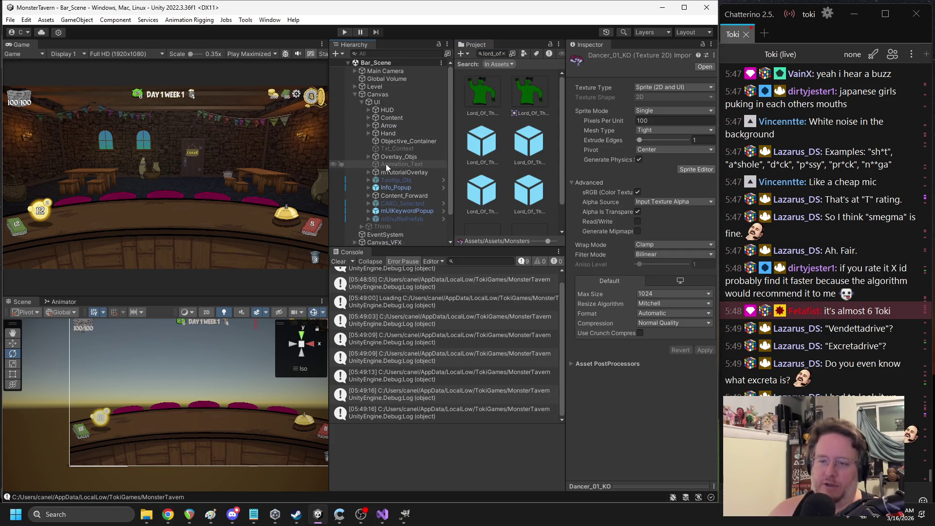
{"action": "left_click", "coordinate": [367, 113]}
{"action": "scroll", "coordinate": [384, 151], "scroll_direction": "down", "scroll_amount": 3}
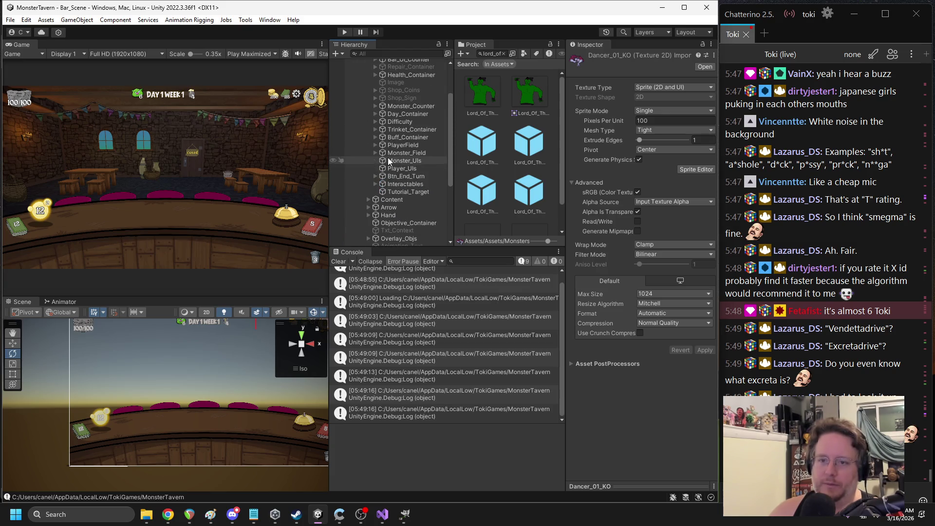
{"action": "left_click", "coordinate": [374, 153]}
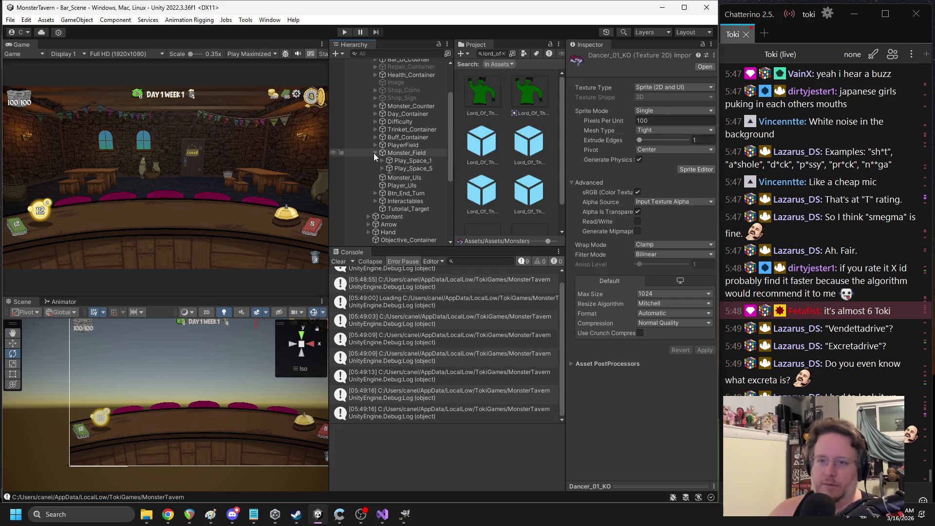
{"action": "left_click_drag", "start_coordinate": [470, 158], "coordinate": [415, 190]}
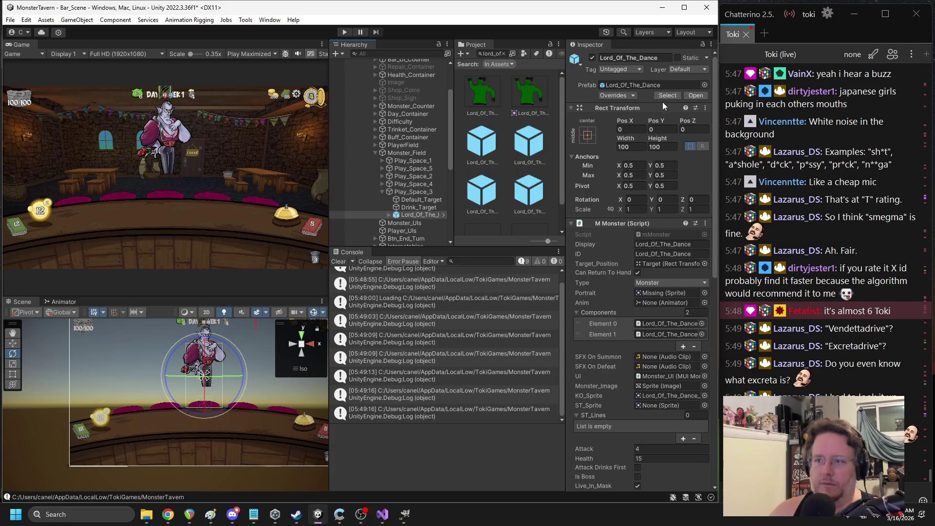
Anchor the monster to bottom-centre and set its Pos Y to 0
{"action": "left_click", "coordinate": [587, 136]}
{"action": "left_click", "coordinate": [642, 253]}
{"action": "left_click", "coordinate": [657, 130]}
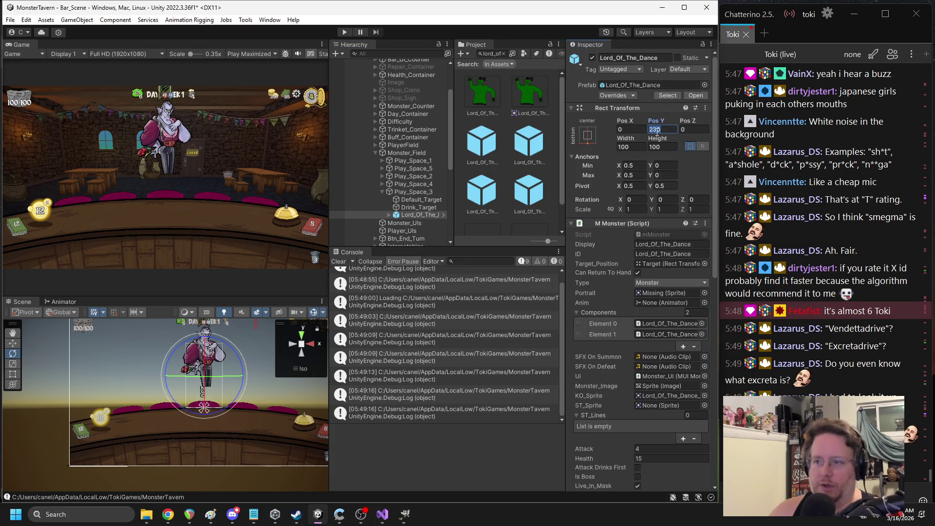
{"action": "type", "text": "0"}
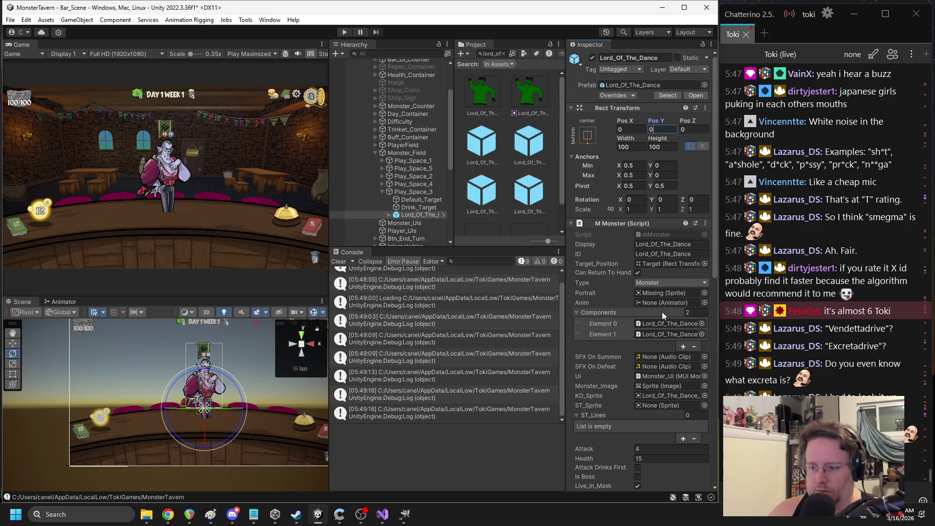
Expand the monster's child objects down to Character's parts
{"action": "scroll", "coordinate": [662, 312], "scroll_direction": "down", "scroll_amount": 1}
{"action": "left_click", "coordinate": [389, 214]}
{"action": "scroll", "coordinate": [412, 217], "scroll_direction": "down", "scroll_amount": 1}
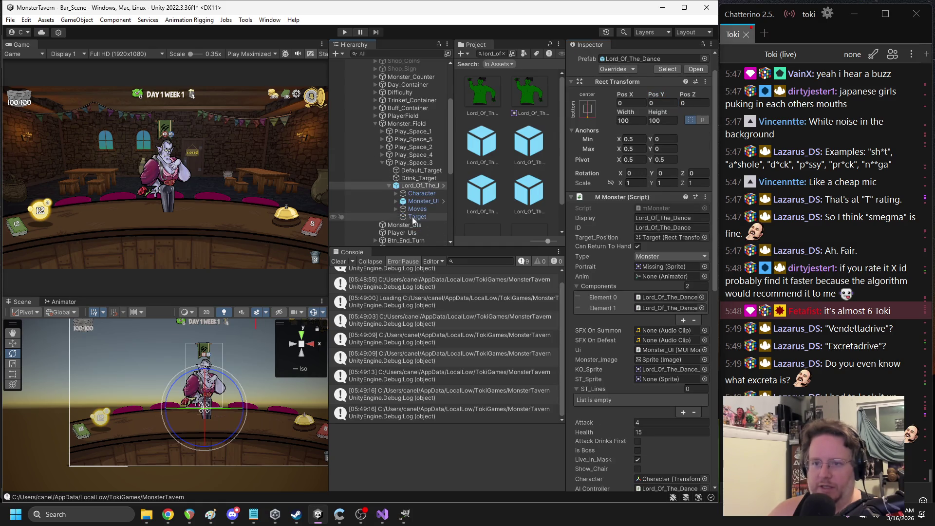
{"action": "left_click", "coordinate": [418, 201]}
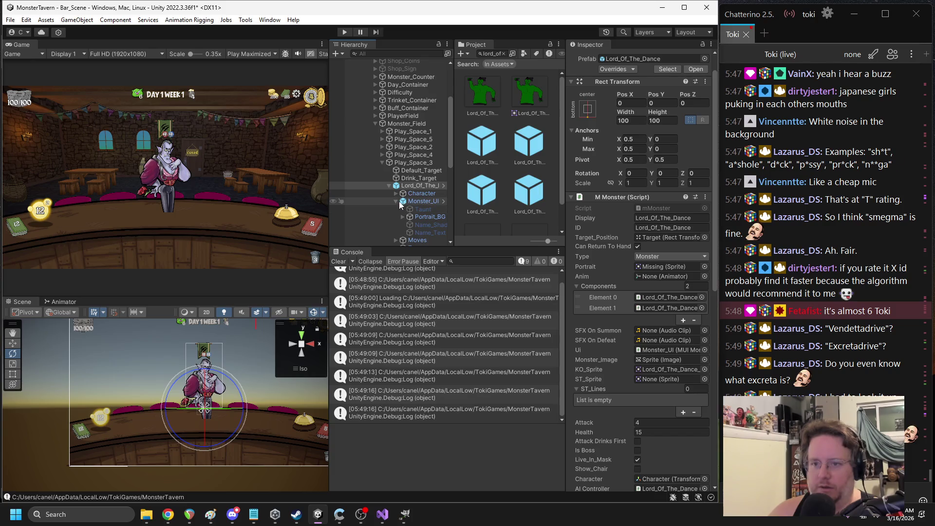
{"action": "left_click", "coordinate": [395, 201]}
Select the character's Sprite and set its Source Image to Dancer_01_KO
{"action": "left_click", "coordinate": [396, 193]}
{"action": "left_click", "coordinate": [421, 208]}
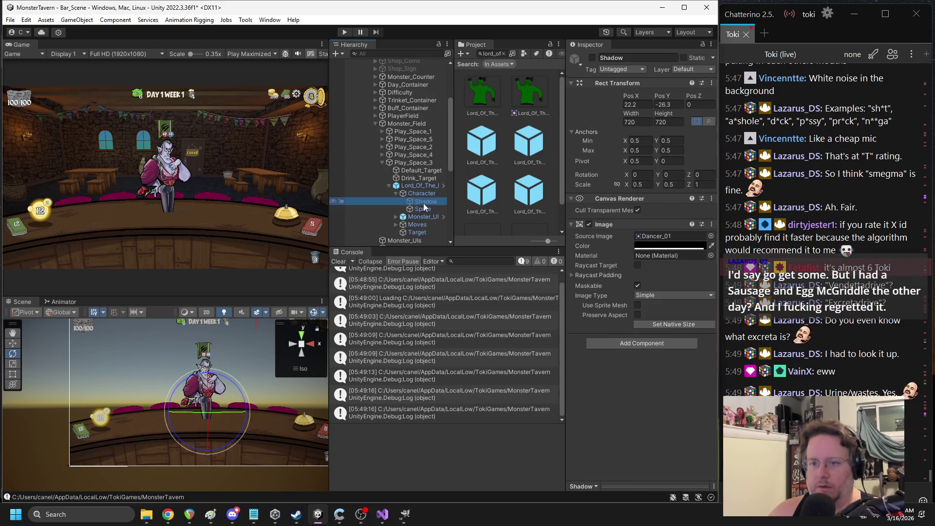
{"action": "left_click", "coordinate": [657, 236]}
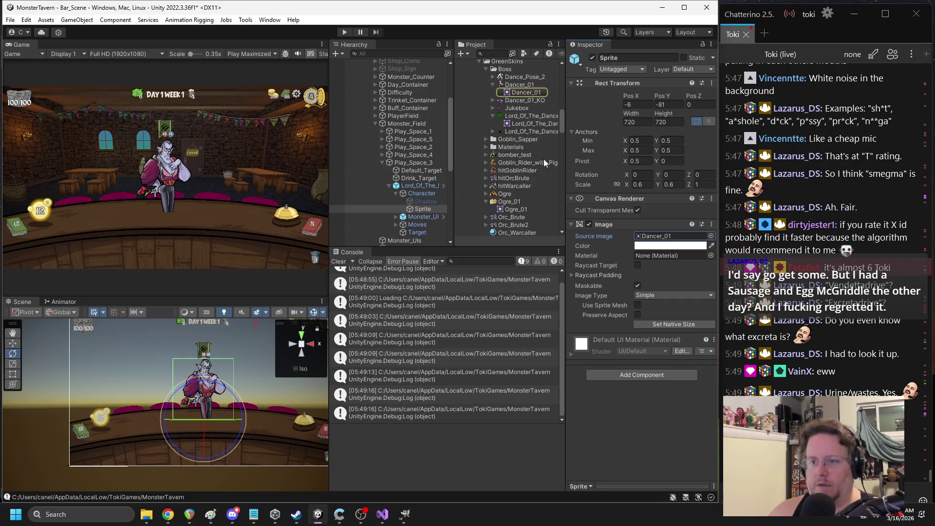
{"action": "mouse_move", "coordinate": [517, 101]}
{"action": "left_mouse_down"}
{"action": "mouse_move", "coordinate": [662, 200]}
{"action": "mouse_move", "coordinate": [659, 236]}
{"action": "left_mouse_up"}
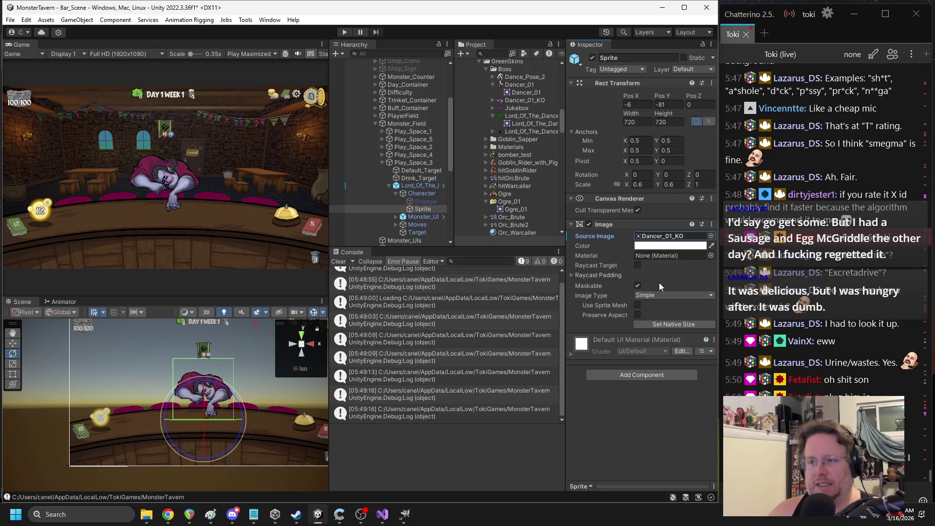
Move the knocked-out sprite down to Pos Y -227 with the move tool
{"action": "left_click_drag", "start_coordinate": [213, 405], "coordinate": [223, 407]}
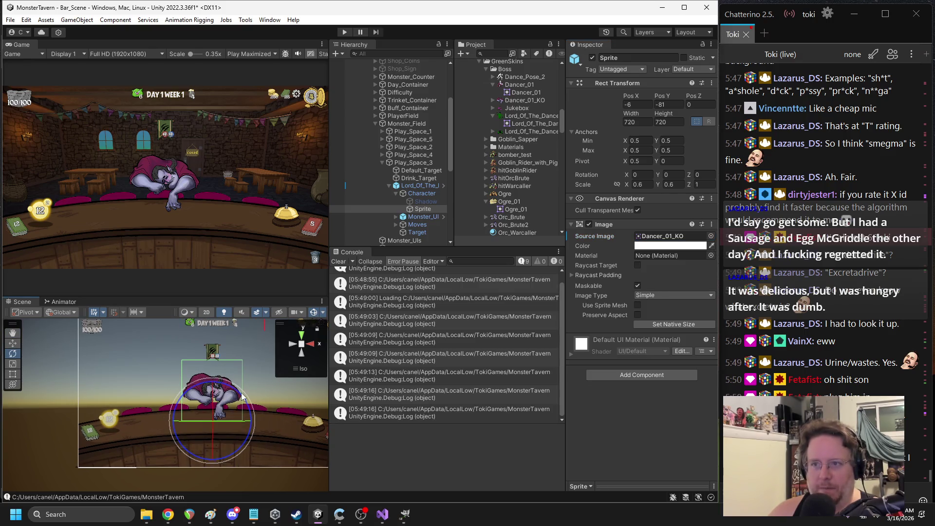
{"action": "key", "text": "w"}
{"action": "left_click_drag", "start_coordinate": [212, 389], "coordinate": [214, 410]}
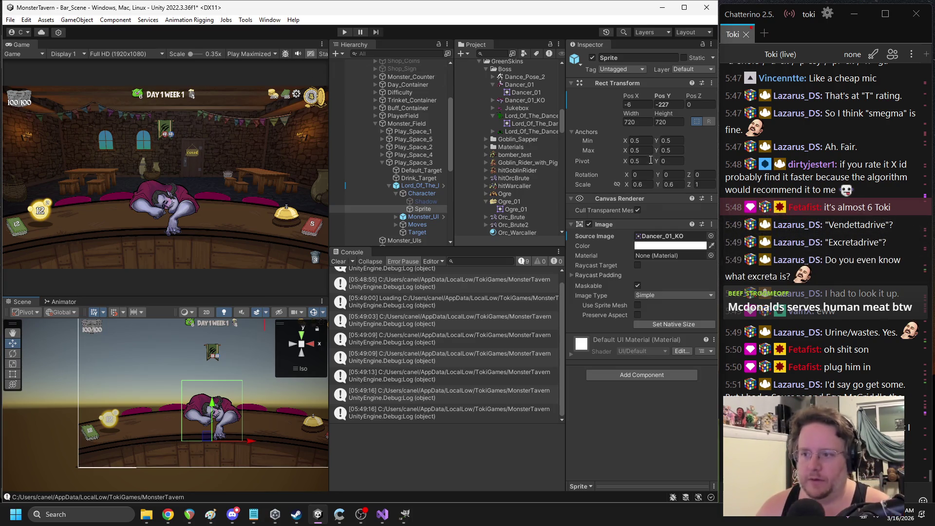
Try a 0.5 scale and a small move on the sprite, then undo those changes
{"action": "left_click", "coordinate": [643, 183]}
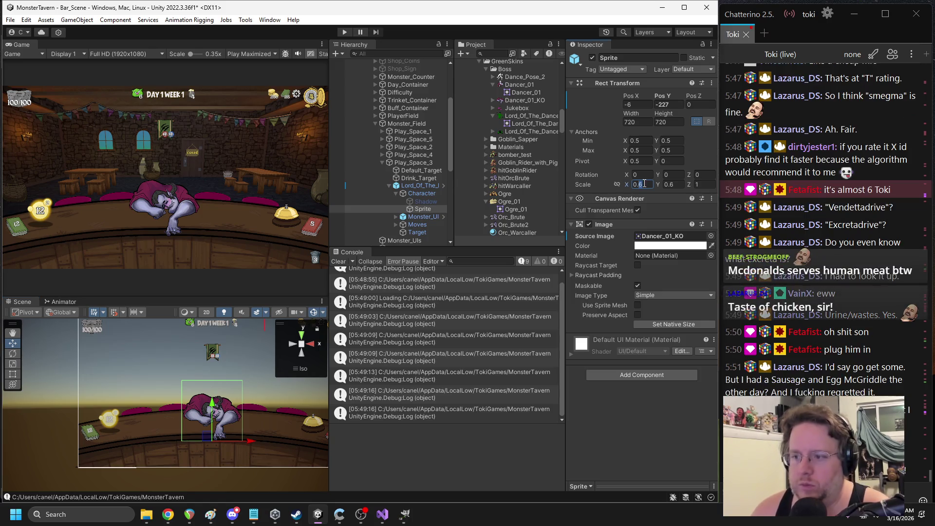
{"action": "type", "text": "0.4"}
{"action": "left_click", "coordinate": [663, 184]}
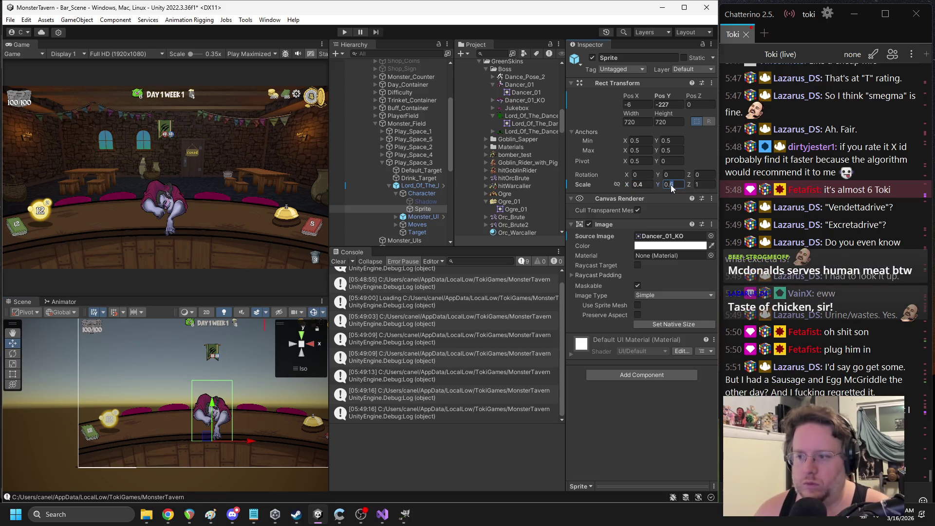
{"action": "type", "text": "0.4"}
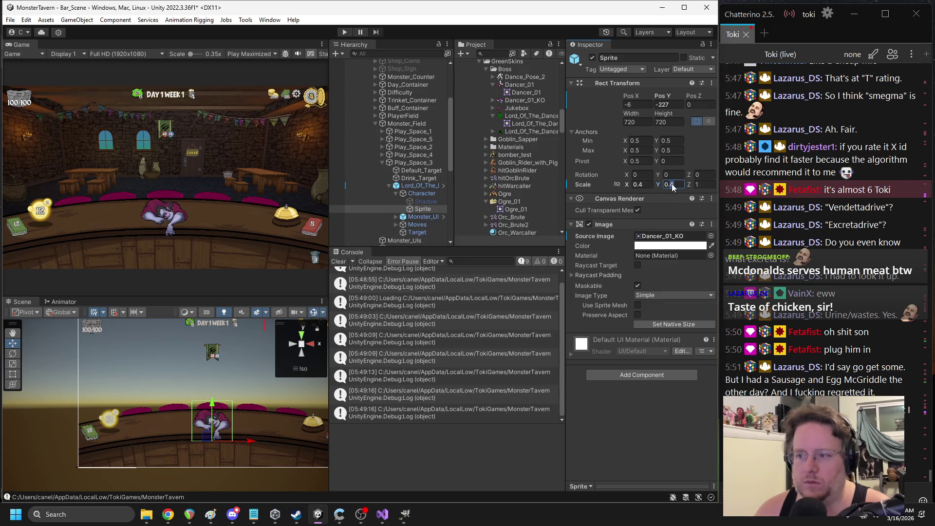
{"action": "key", "text": "BackSpace"}
{"action": "type", "text": "5"}
{"action": "key", "text": "BackSpace"}
{"action": "type", "text": "5"}
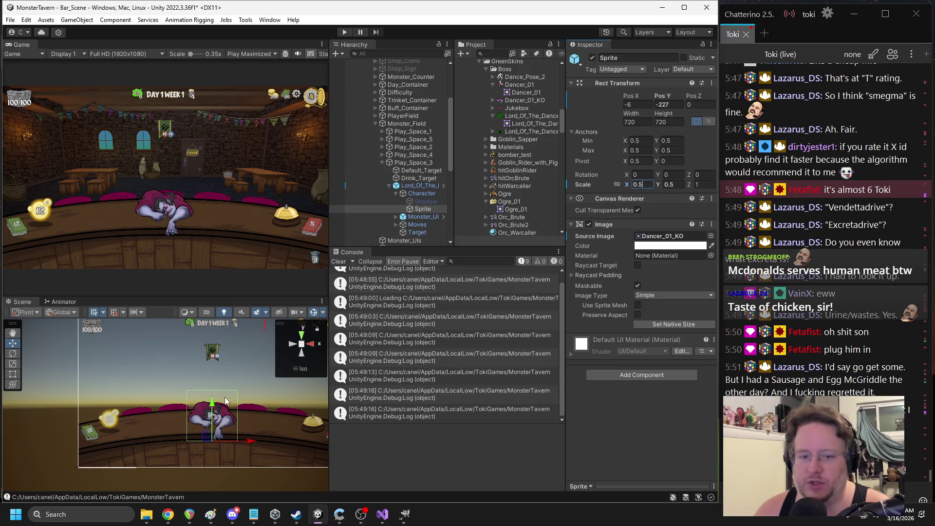
{"action": "left_click_drag", "start_coordinate": [213, 404], "coordinate": [213, 399]}
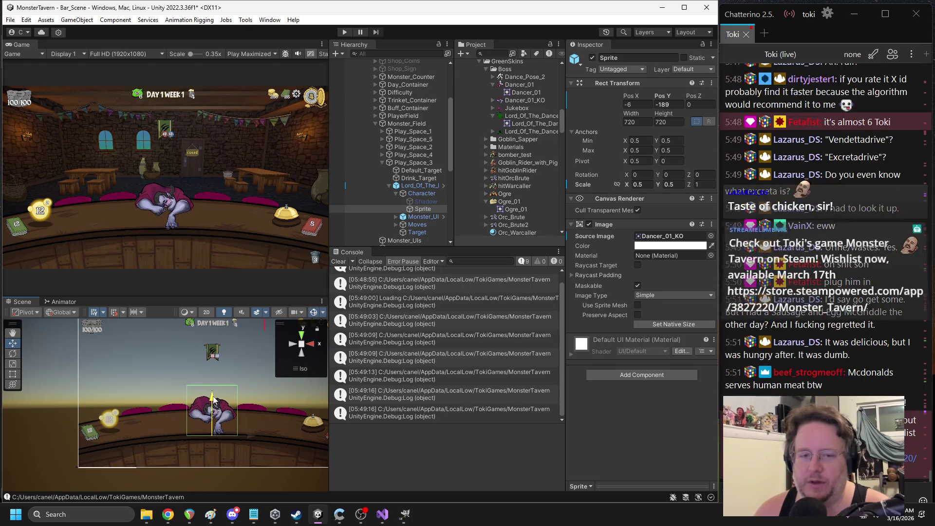
{"action": "key", "text": "ctrl+z"}
{"action": "key", "text": "ctrl+z"}
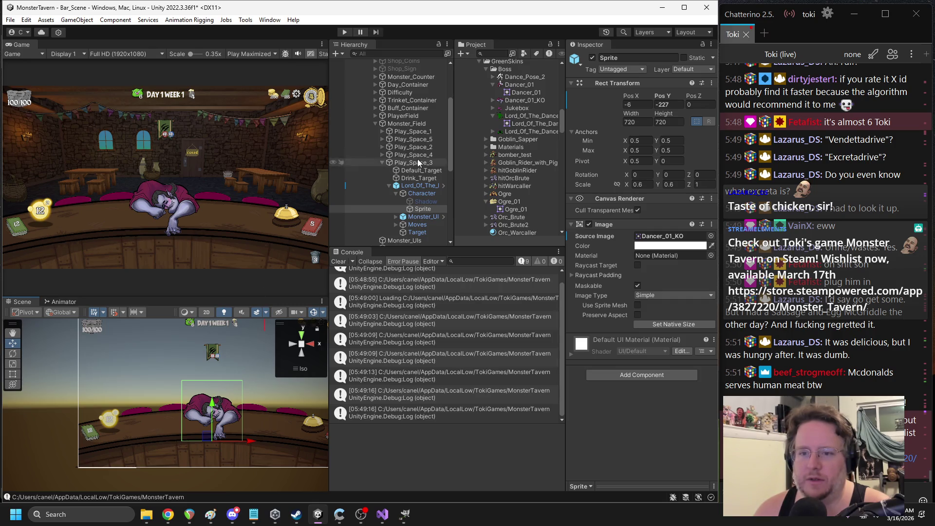
{"action": "key", "text": "ctrl+z"}
{"action": "key", "text": "ctrl+z"}
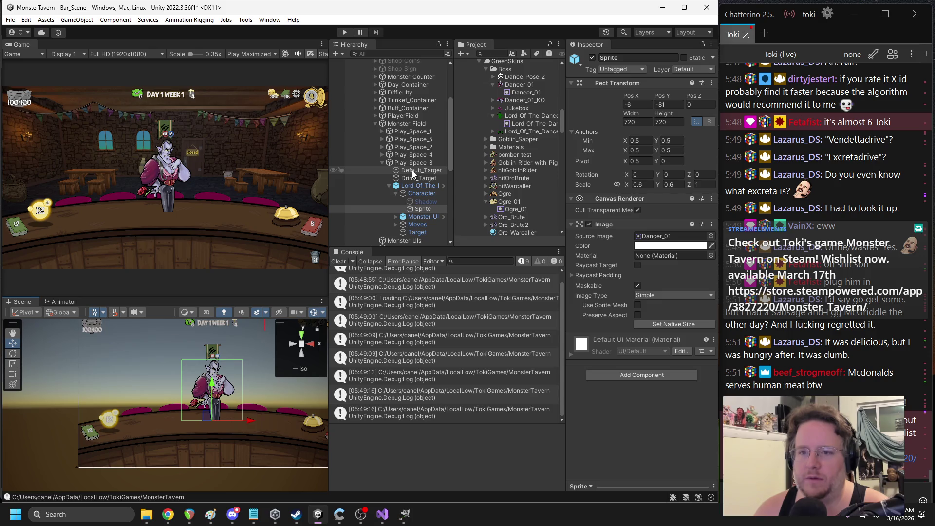
{"action": "key", "text": "ctrl+y"}
Set the sprite's Scale X and Y to 0.4
{"action": "left_click", "coordinate": [641, 184]}
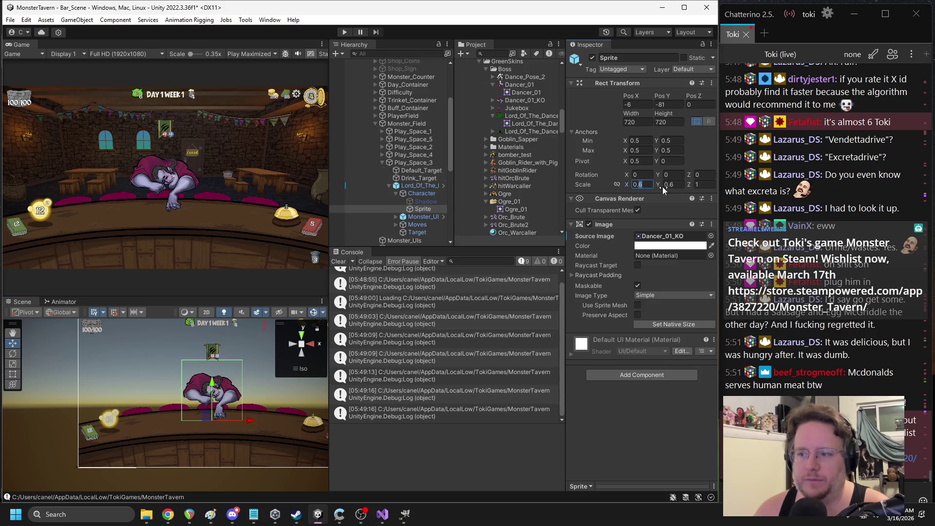
{"action": "type", "text": "0.4"}
{"action": "left_click", "coordinate": [668, 184]}
{"action": "type", "text": "0.4"}
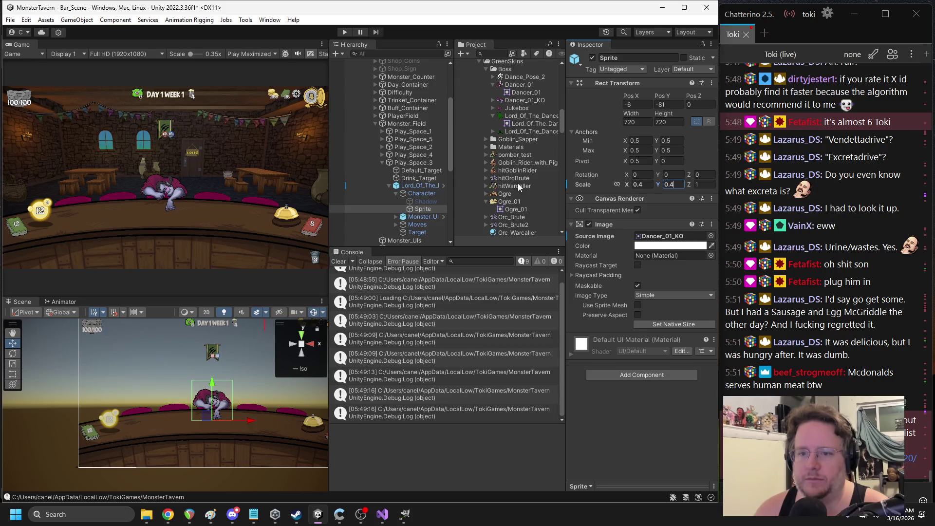
Try the standing Dancer_01 image, then revert to Dancer_01_KO
{"action": "left_click", "coordinate": [671, 235]}
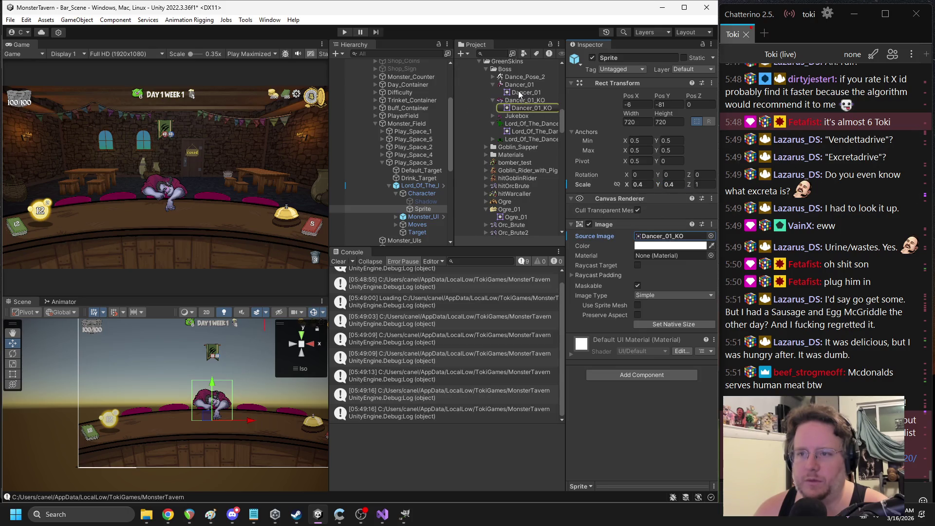
{"action": "left_click_drag", "start_coordinate": [518, 92], "coordinate": [660, 237]}
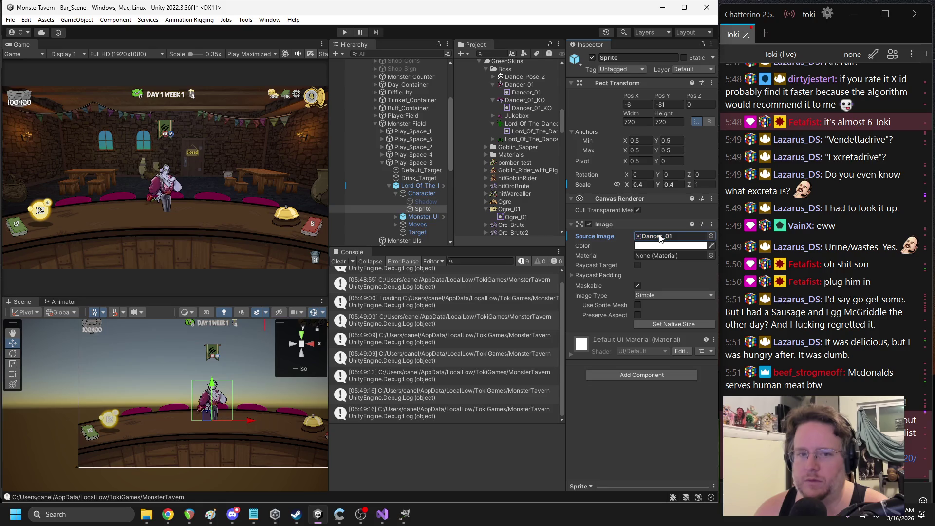
{"action": "key", "text": "ctrl+z"}
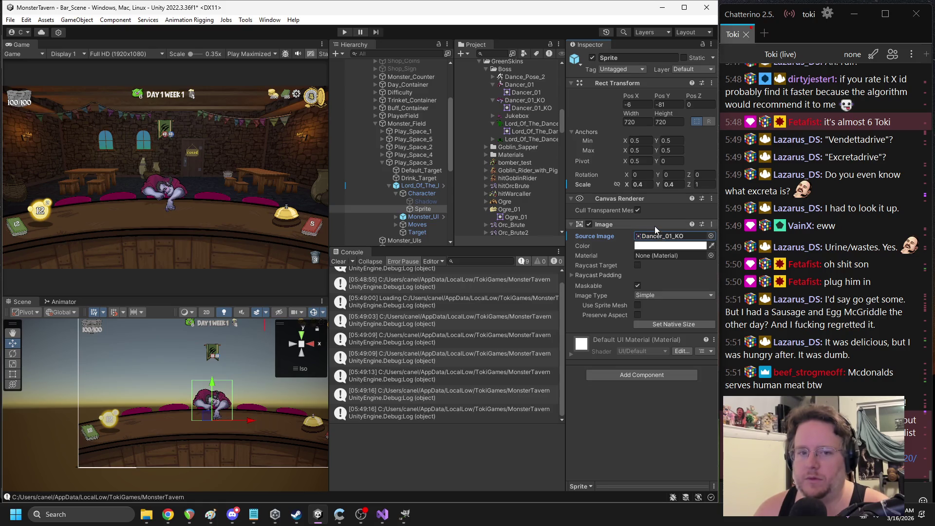
{"action": "key", "text": "ctrl+y"}
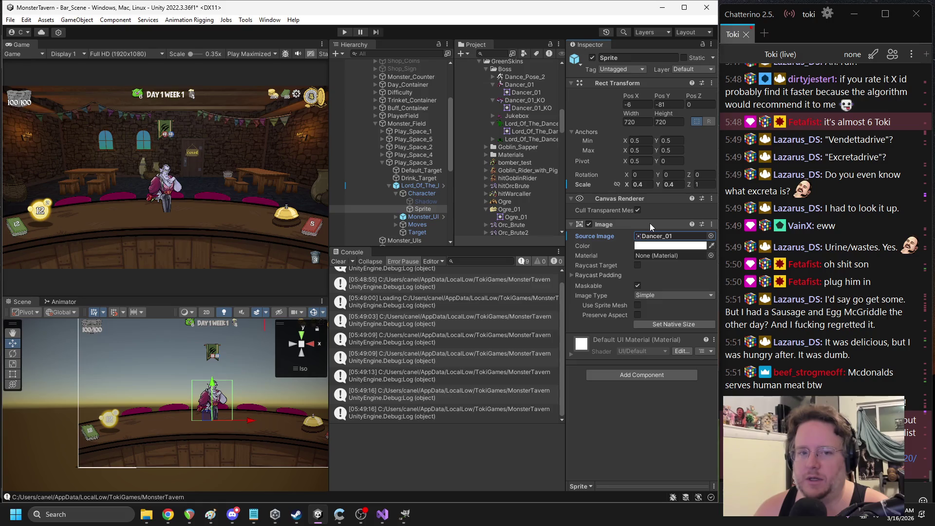
{"action": "key", "text": "ctrl+z"}
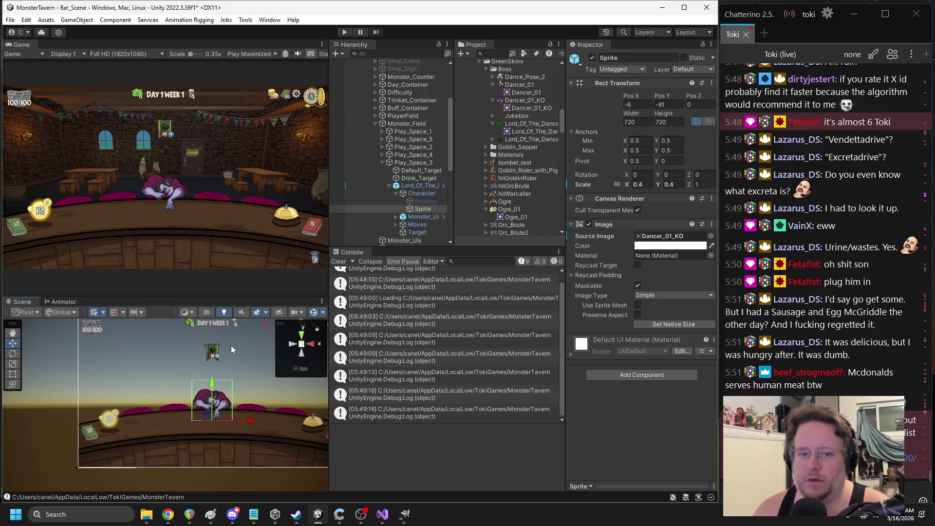
Scale the KO sprite to 0.45 on X and Y and lower it onto the table
{"action": "mouse_move", "coordinate": [232, 366]}
{"action": "left_mouse_down"}
{"action": "mouse_move", "coordinate": [216, 348]}
{"action": "mouse_move", "coordinate": [207, 382]}
{"action": "left_mouse_up"}
{"action": "scroll", "coordinate": [215, 350], "scroll_direction": "up", "scroll_amount": 3}
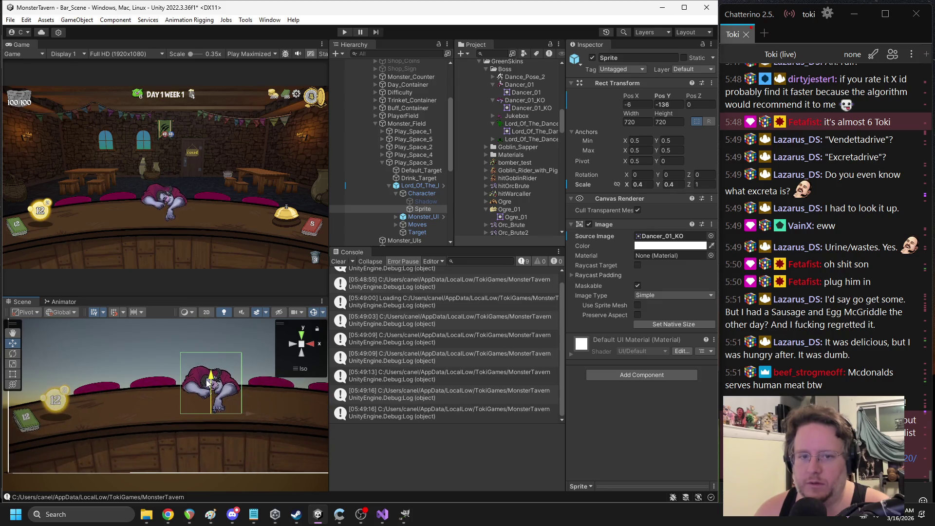
{"action": "left_click", "coordinate": [641, 184]}
{"action": "type", "text": "0.5"}
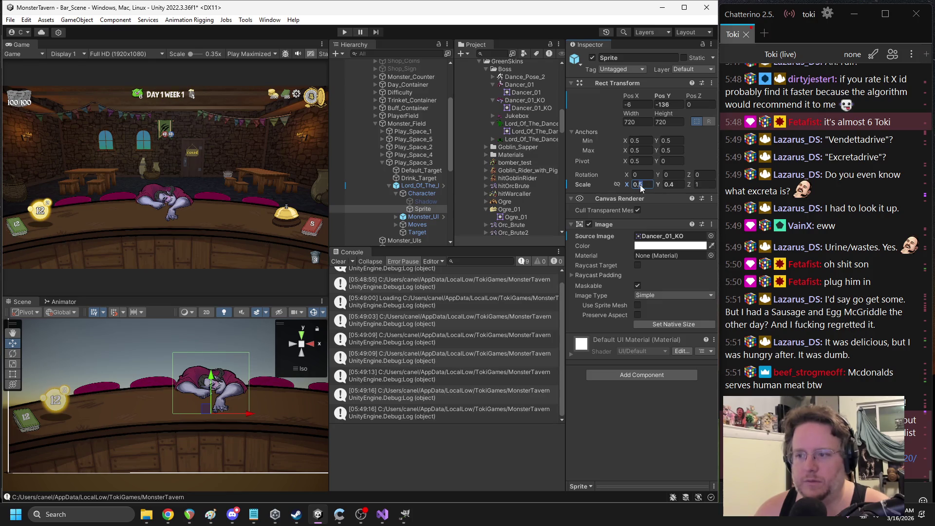
{"action": "key", "text": "BackSpace"}
{"action": "type", "text": "45"}
{"action": "left_click", "coordinate": [669, 185]}
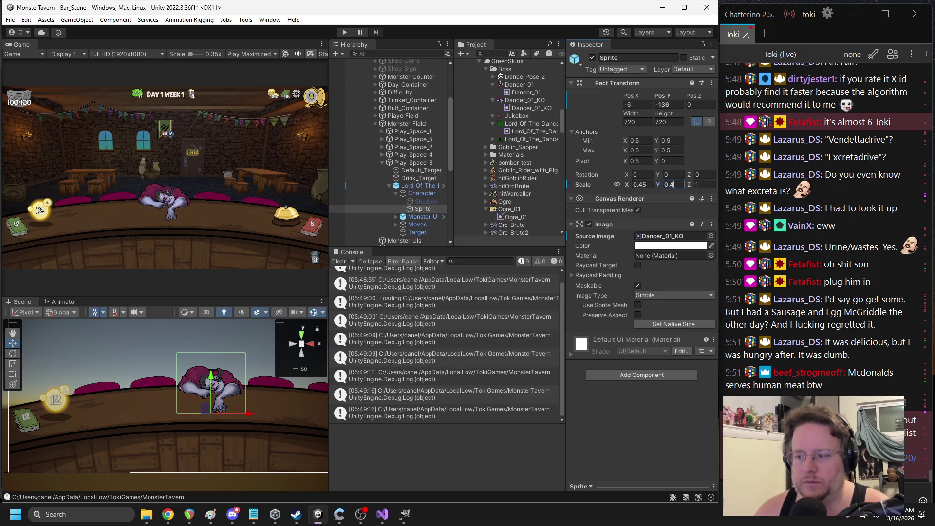
{"action": "type", "text": "5"}
{"action": "key", "text": "Return"}
{"action": "scroll", "coordinate": [191, 386], "scroll_direction": "up", "scroll_amount": 3}
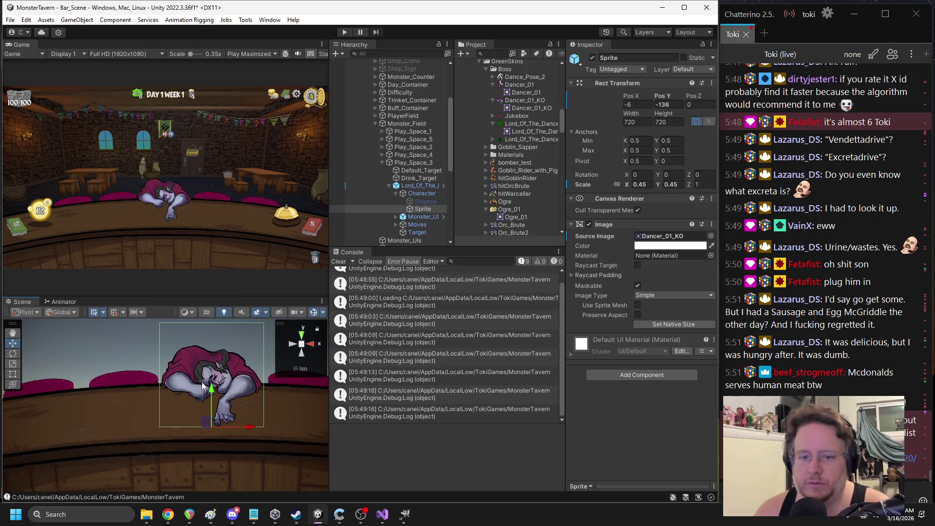
{"action": "left_click_drag", "start_coordinate": [210, 388], "coordinate": [209, 391]}
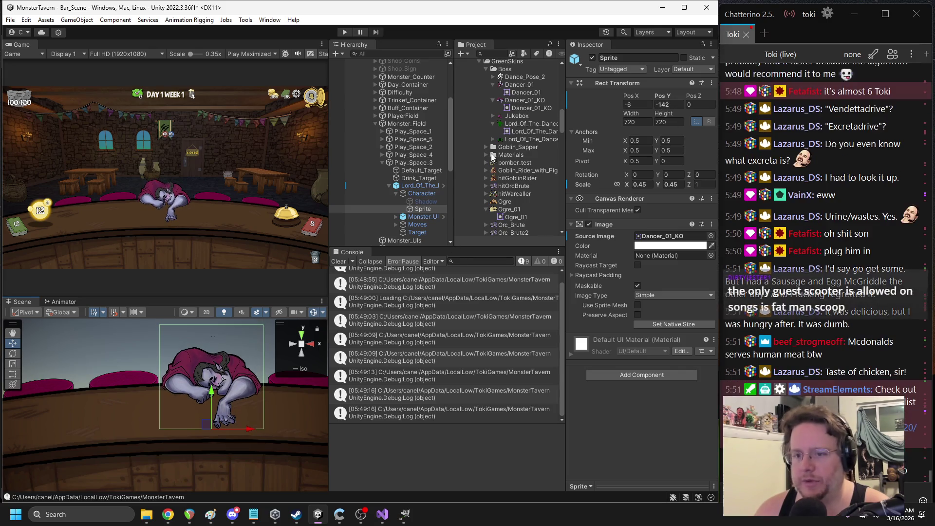
Open FICReborn.cs via Edit Script on Lord_Of_The_Dance's FIC Reborn component
{"action": "left_click", "coordinate": [423, 185]}
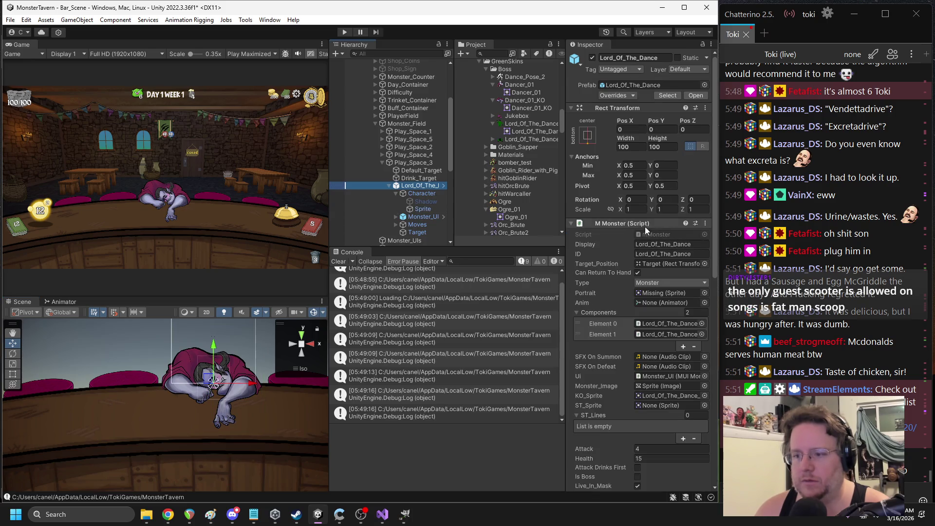
{"action": "left_click", "coordinate": [619, 224]}
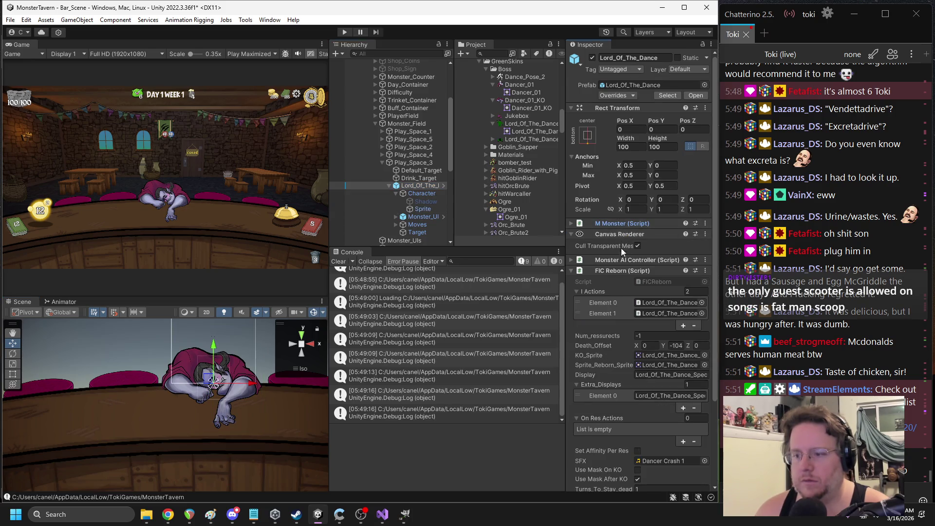
{"action": "right_click", "coordinate": [624, 273]}
{"action": "left_click", "coordinate": [648, 410]}
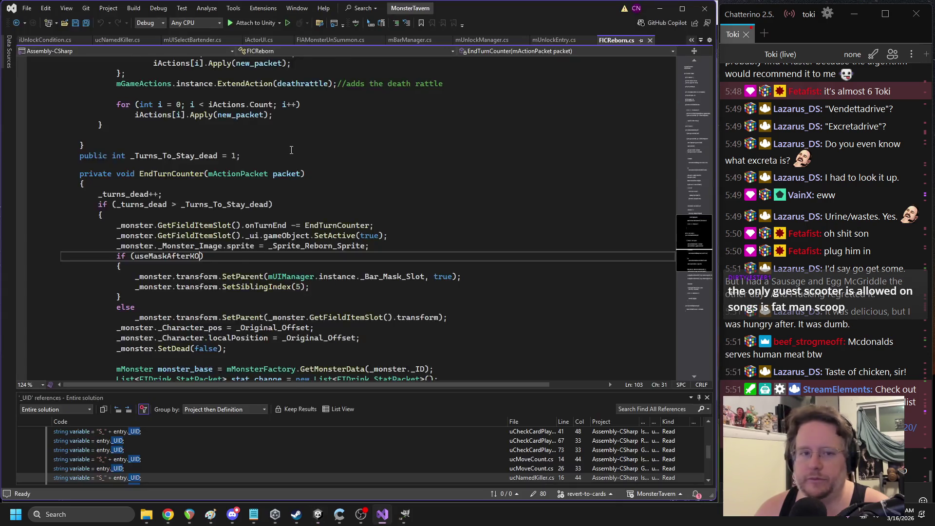
Start a new field line after _Original_Offset, then discard the partial line
{"action": "scroll", "coordinate": [291, 169], "scroll_direction": "up", "scroll_amount": 20}
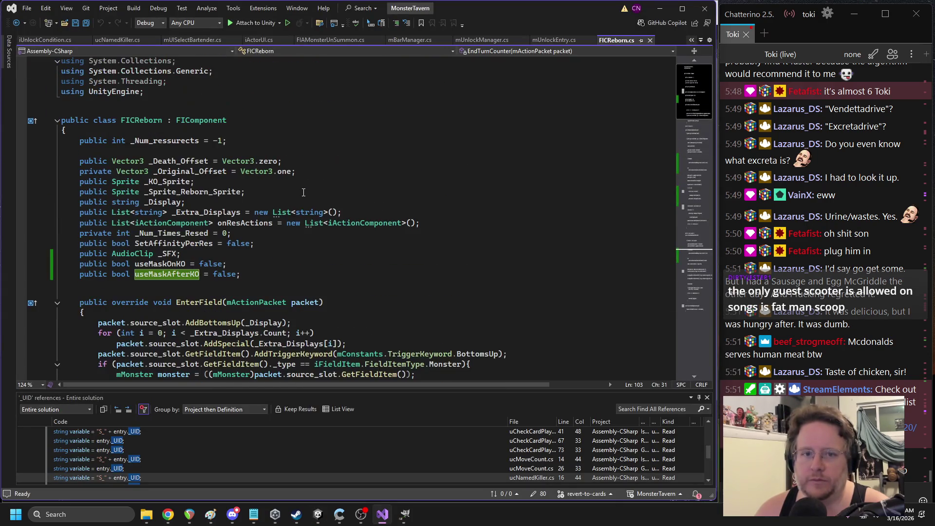
{"action": "left_click", "coordinate": [313, 173]}
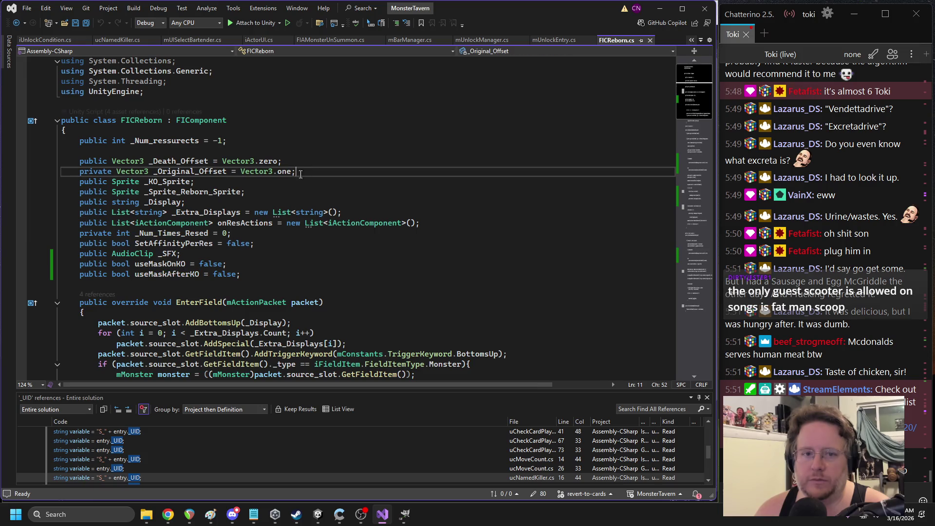
{"action": "double_click", "coordinate": [190, 171]}
{"action": "left_click", "coordinate": [317, 175]}
{"action": "key", "text": "Return"}
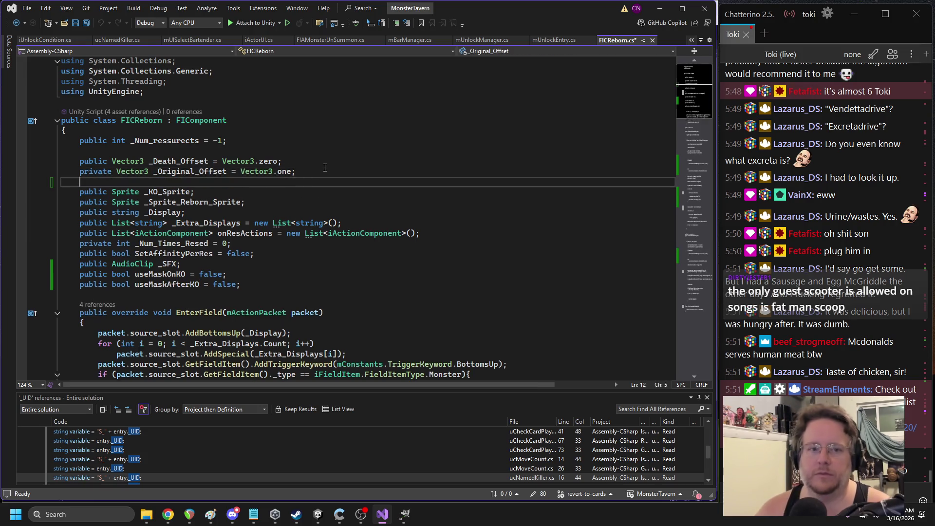
{"action": "type", "text": "pri"}
{"action": "key", "text": "BackSpace"}
{"action": "key", "text": "BackSpace"}
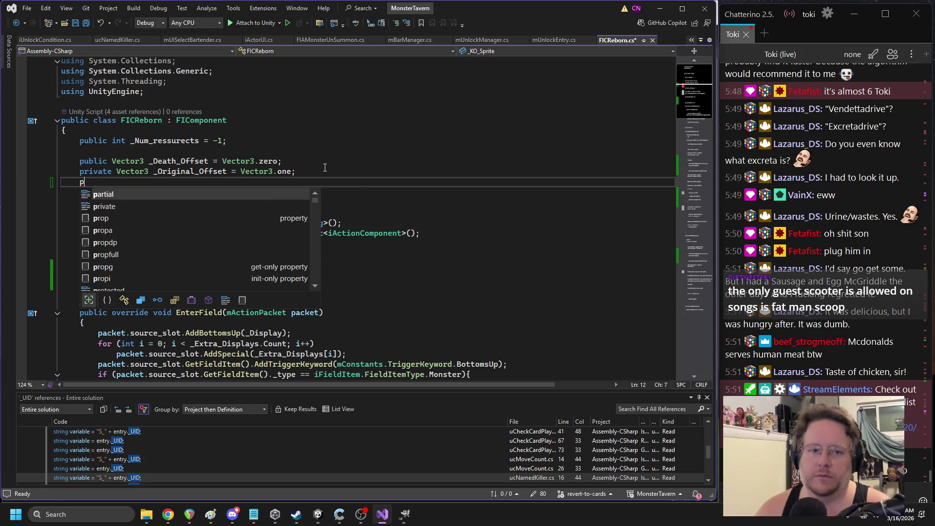
{"action": "type", "text": "a"}
{"action": "key", "text": "BackSpace"}
{"action": "key", "text": "BackSpace"}
{"action": "key", "text": "BackSpace"}
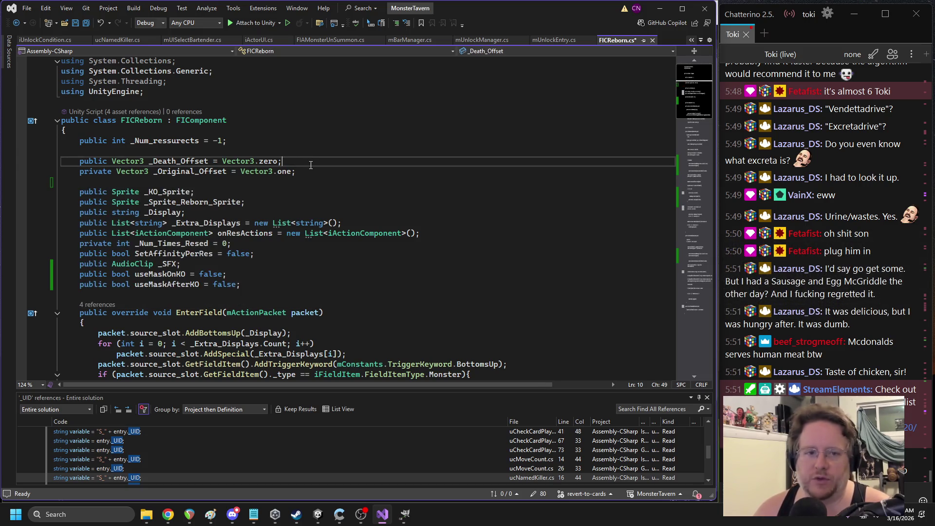
Declare public Vector3 _Death_Scale = Vector3.one below _Death_Offset and save the file
{"action": "left_click", "coordinate": [311, 165]}
{"action": "key", "text": "Return"}
{"action": "type", "text": "public vec"}
{"action": "key", "text": "Down"}
{"action": "key", "text": "Down"}
{"action": "key", "text": "Down"}
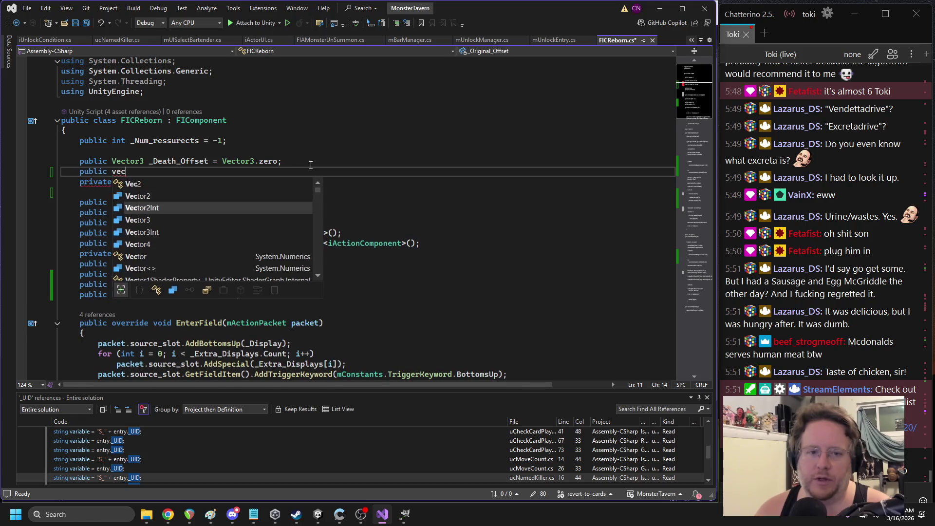
{"action": "key", "text": "Tab"}
{"action": "type", "text": "_Death_Scale"}
{"action": "key", "text": "Tab"}
{"action": "key", "text": "ctrl+s"}
Search FICReborn.cs for _Death_Offset and go to the line where it is assigned
{"action": "double_click", "coordinate": [193, 171]}
{"action": "double_click", "coordinate": [197, 161]}
{"action": "key", "text": "ctrl+f"}
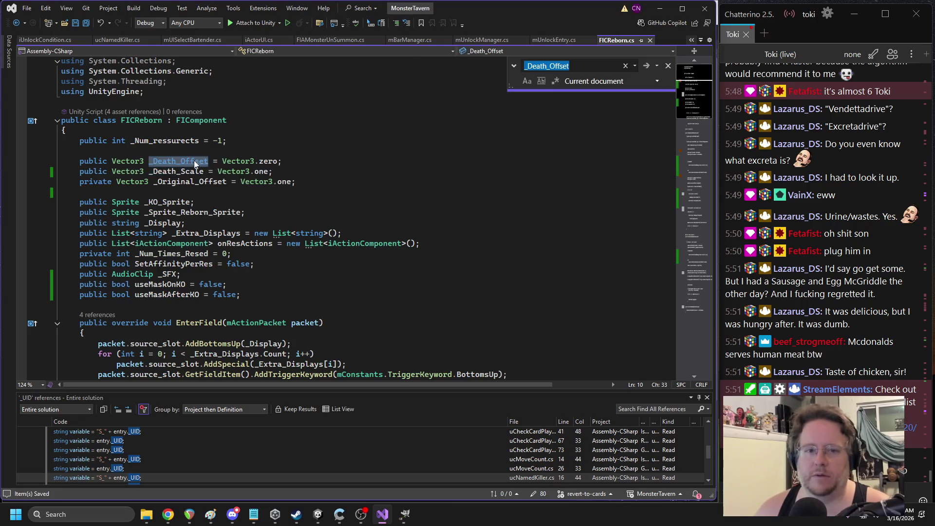
{"action": "key", "text": "Return"}
{"action": "left_click", "coordinate": [332, 219]}
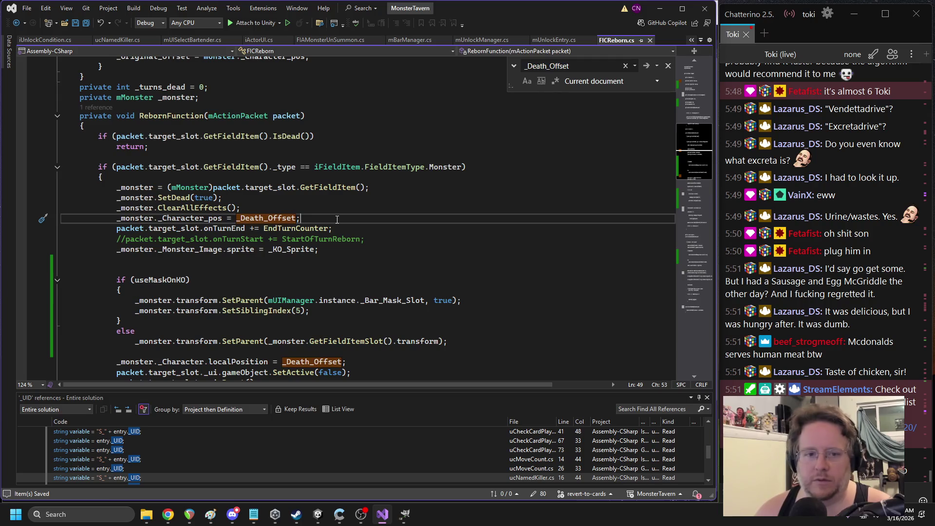
Add '_monster._Character.localScale = _Death_Scale;' after the death offset line and copy it
{"action": "key", "text": "Return"}
{"action": "type", "text": ")"}
{"action": "key", "text": "BackSpace"}
{"action": "type", "text": "_monster.char"}
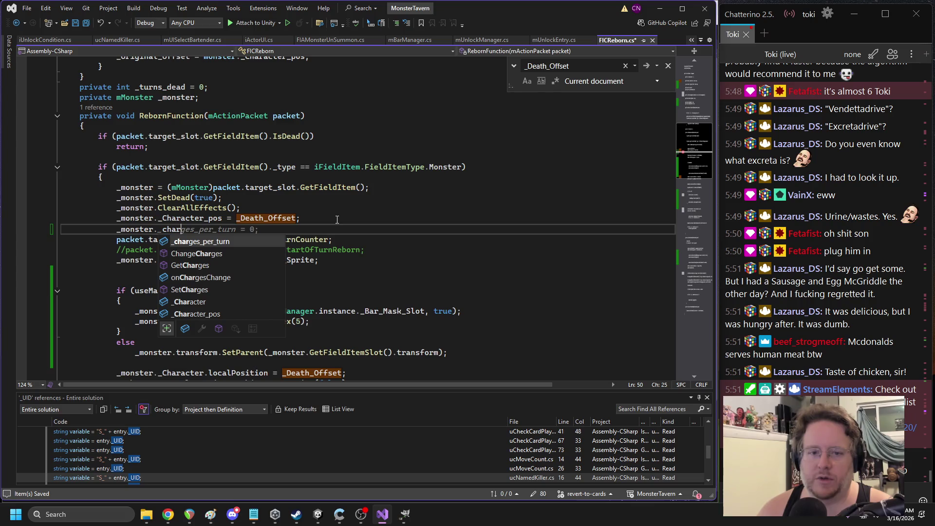
{"action": "type", "text": "acter.sca"}
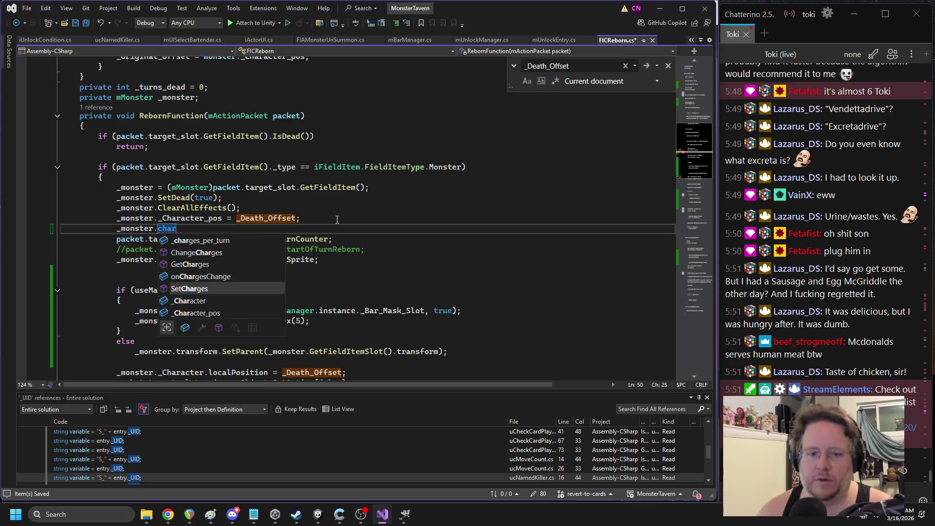
{"action": "type", "text": " = _Death_Scale;"}
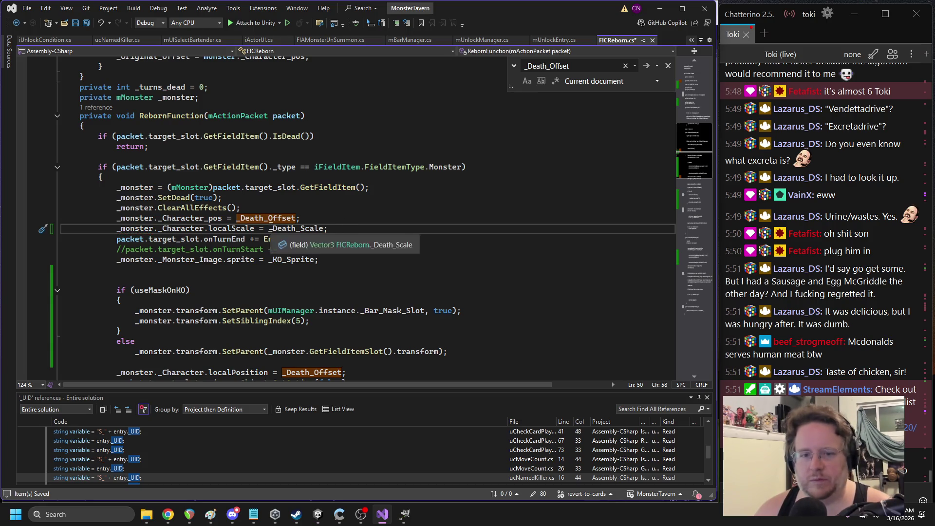
{"action": "key", "text": "shift+Home"}
{"action": "key", "text": "shift+Home"}
{"action": "key", "text": "ctrl+c"}
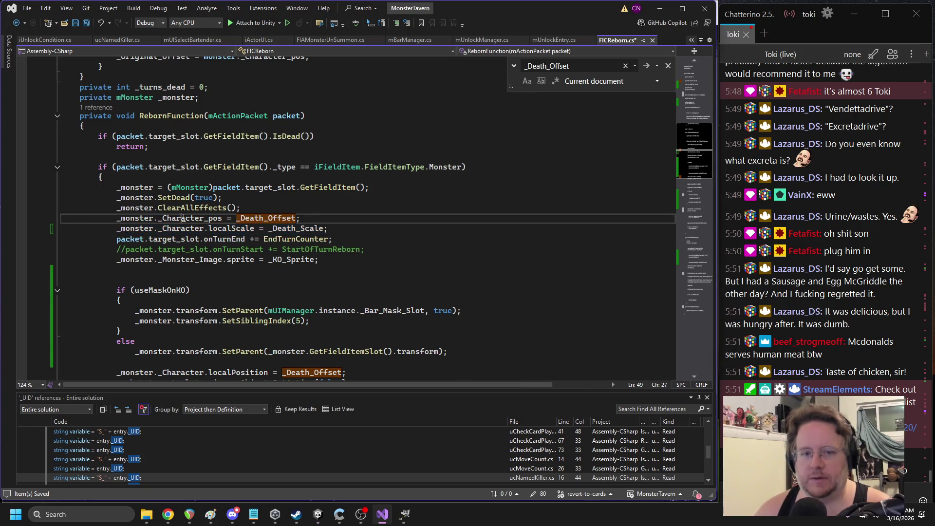
Paste the line at the revival _Character_pos reset using Vector3.one, then return to Unity
{"action": "double_click", "coordinate": [190, 218]}
{"action": "key", "text": "ctrl+f"}
{"action": "key", "text": "Return"}
{"action": "left_click", "coordinate": [355, 207]}
{"action": "key", "text": "Return"}
{"action": "key", "text": "ctrl+v"}
{"action": "double_click", "coordinate": [318, 219]}
{"action": "type", "text": "Vector3.o"}
{"action": "key", "text": "Tab"}
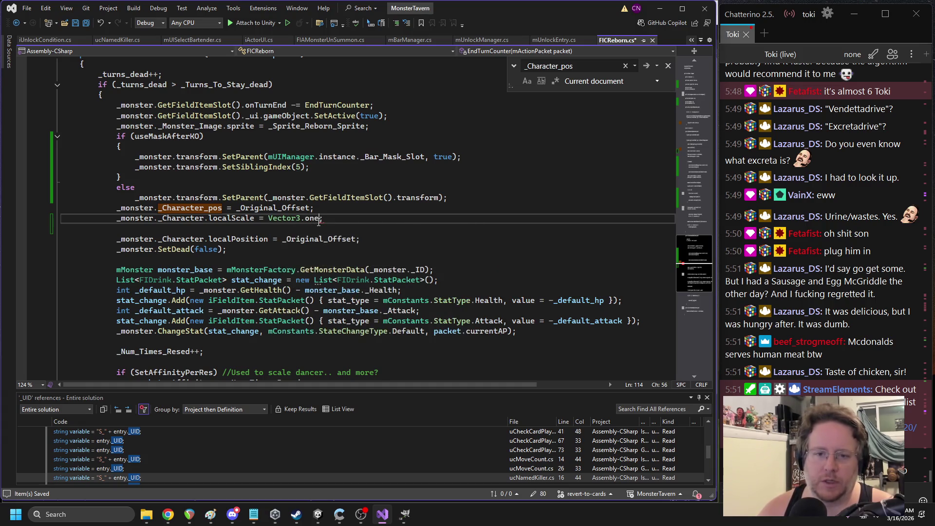
{"action": "left_click", "coordinate": [318, 514]}
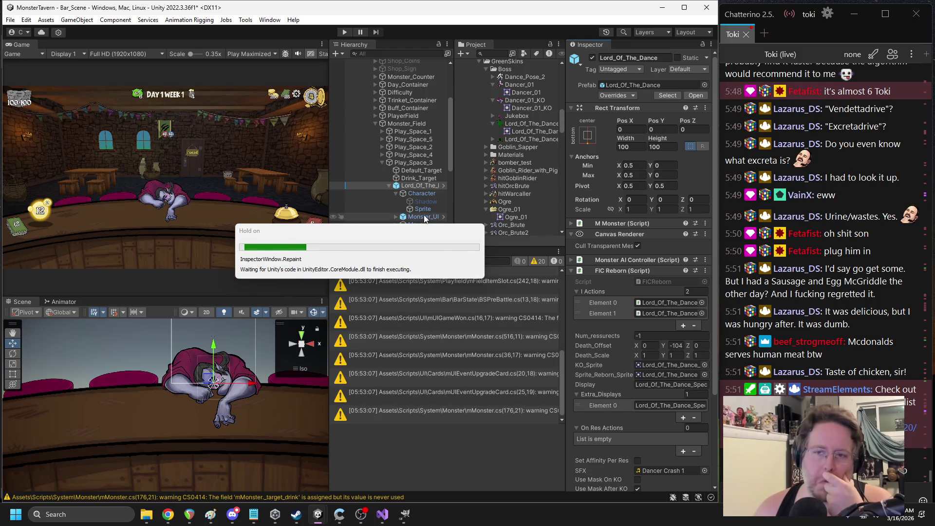
Set the boss's FIC Reborn Death_Scale to 0.45, 0.45, checking against the KO Sprite's values
{"action": "left_click", "coordinate": [421, 209]}
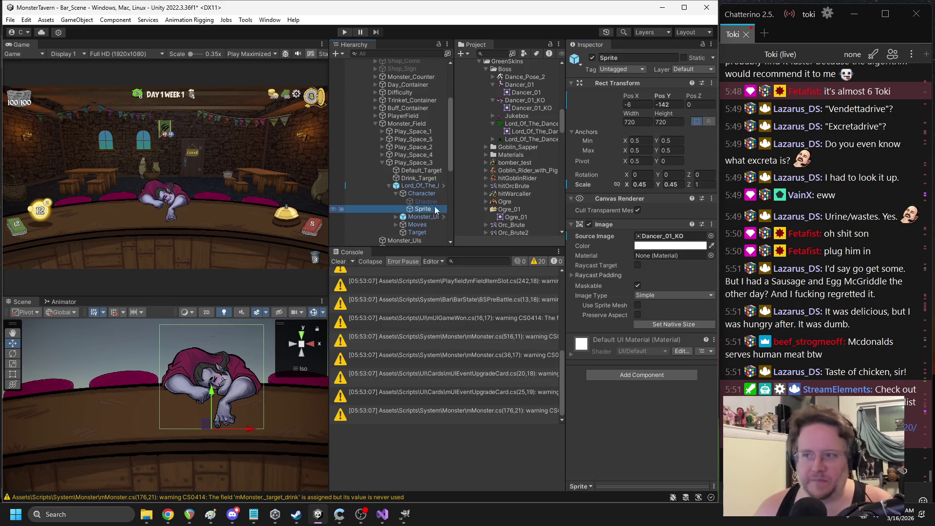
{"action": "left_click", "coordinate": [677, 104]}
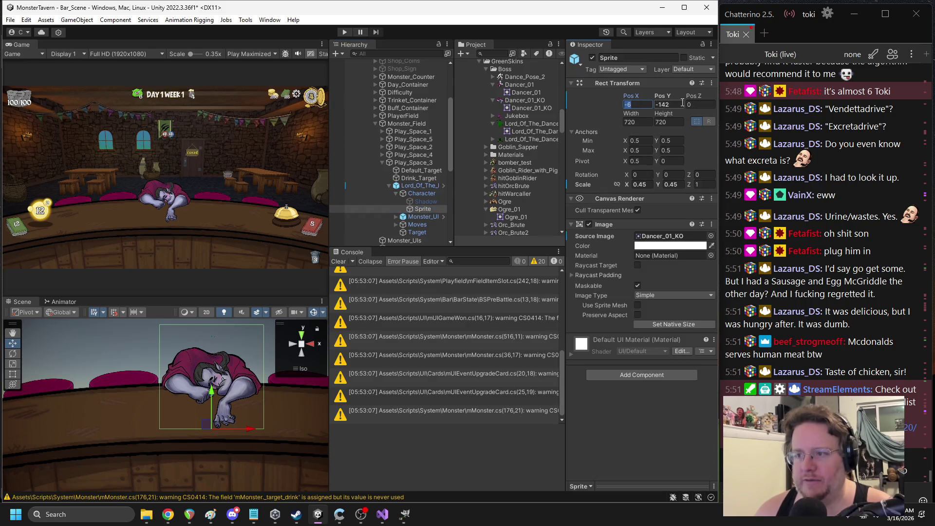
{"action": "left_click", "coordinate": [419, 185]}
{"action": "left_click", "coordinate": [650, 356]}
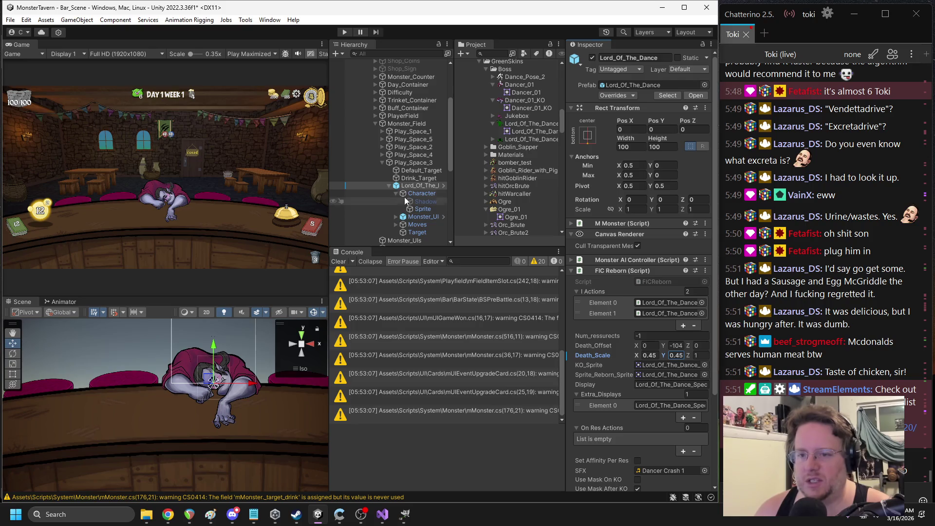
{"action": "left_click", "coordinate": [420, 208]}
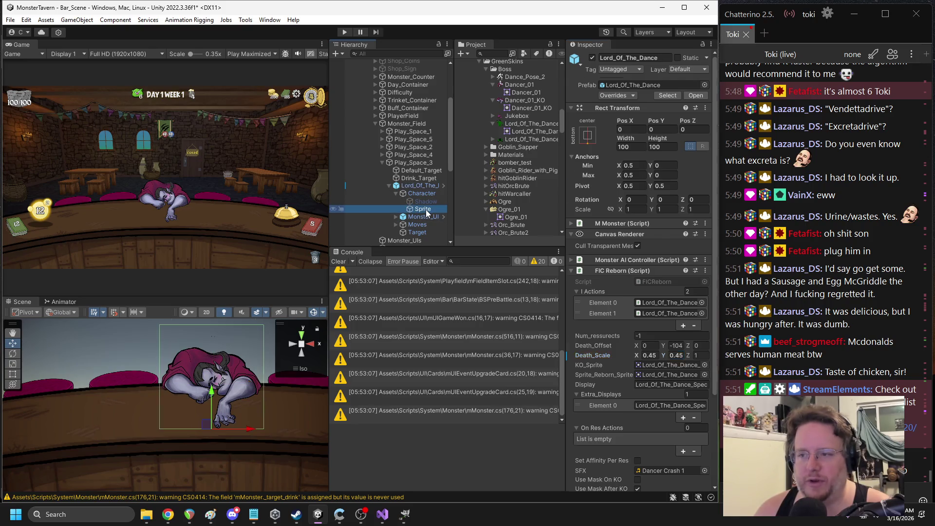
Set the boss's FIC Reborn Death_Offset to X -6, Y -142
{"action": "left_click", "coordinate": [414, 186]}
{"action": "left_click", "coordinate": [675, 355]}
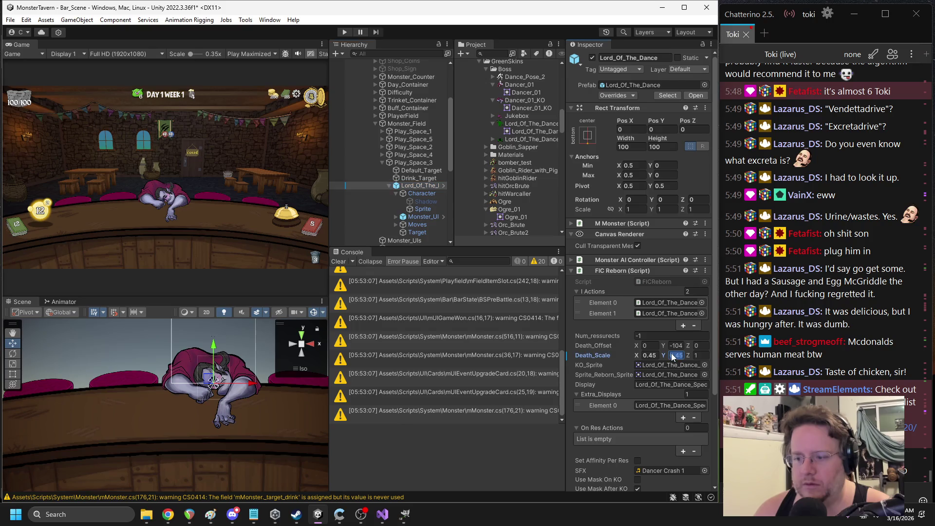
{"action": "left_click", "coordinate": [652, 346]}
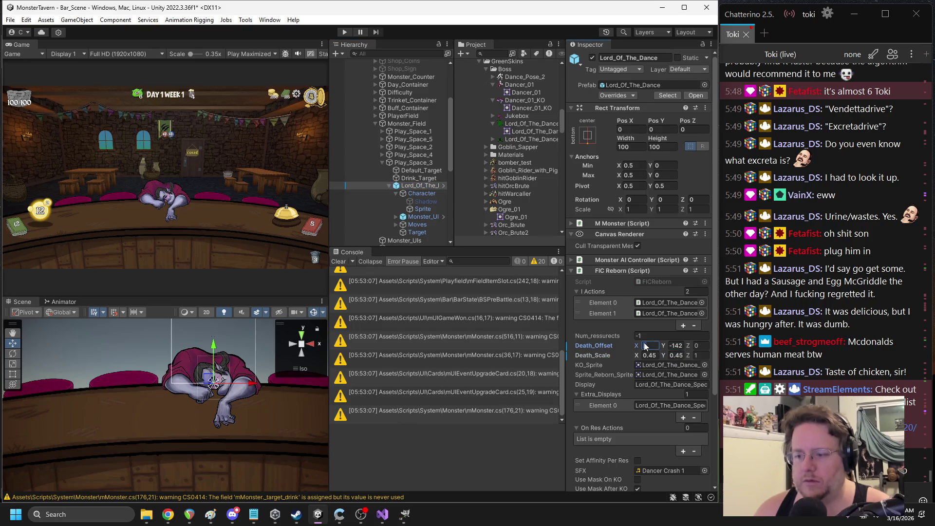
{"action": "left_click", "coordinate": [423, 209]}
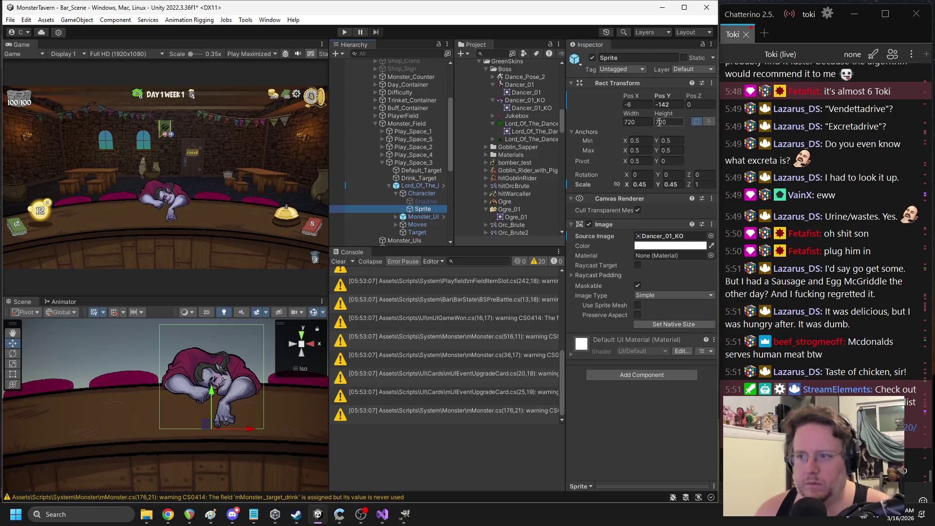
{"action": "left_click", "coordinate": [421, 186]}
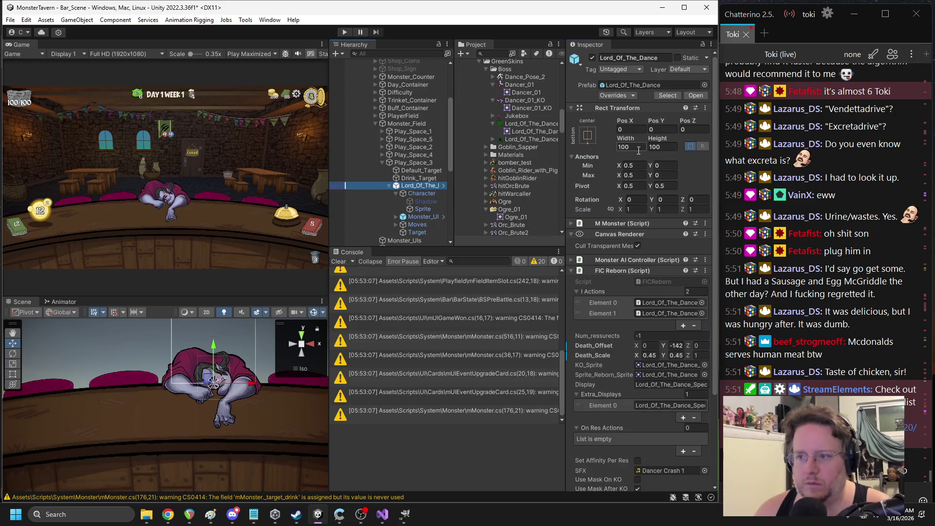
{"action": "left_click", "coordinate": [652, 345]}
{"action": "type", "text": "-6"}
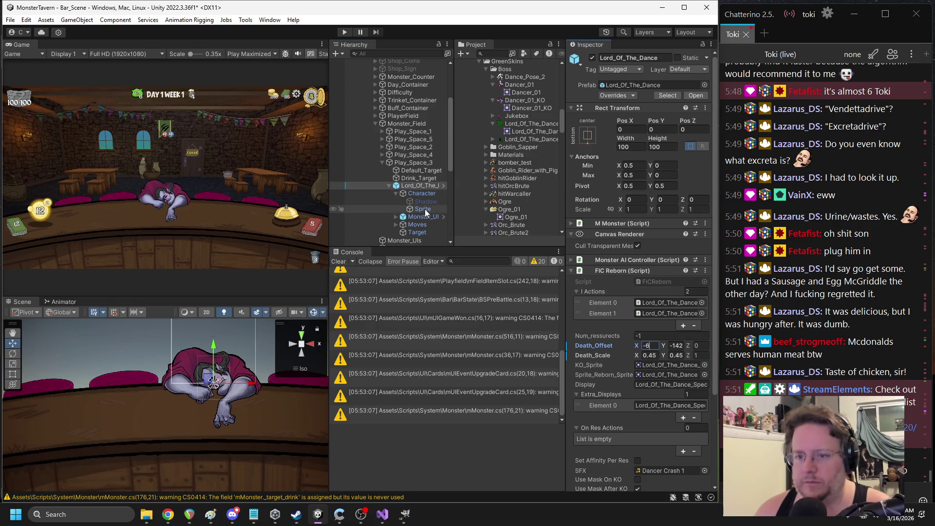
Swap the Sprite's Source Image to standing Dancer_01 and set Scale X to 0.6
{"action": "left_click", "coordinate": [423, 208]}
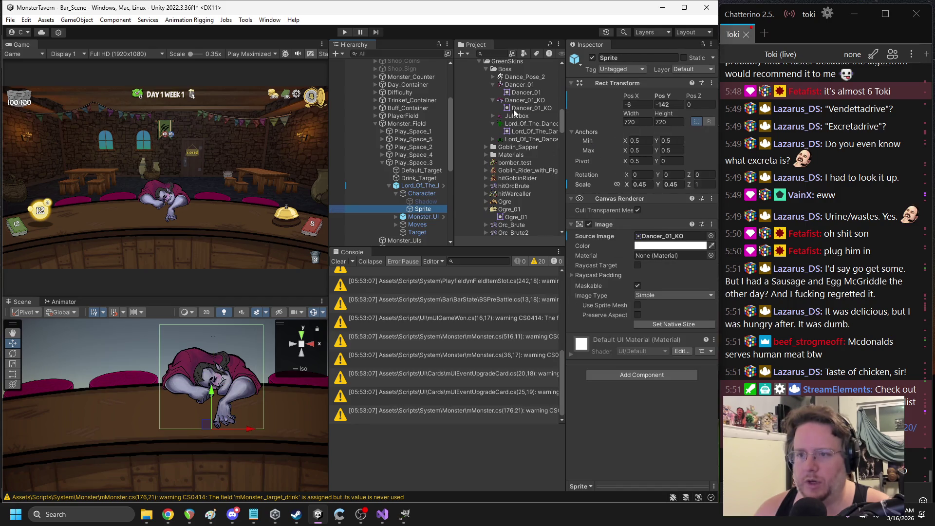
{"action": "left_click_drag", "start_coordinate": [511, 86], "coordinate": [665, 239]}
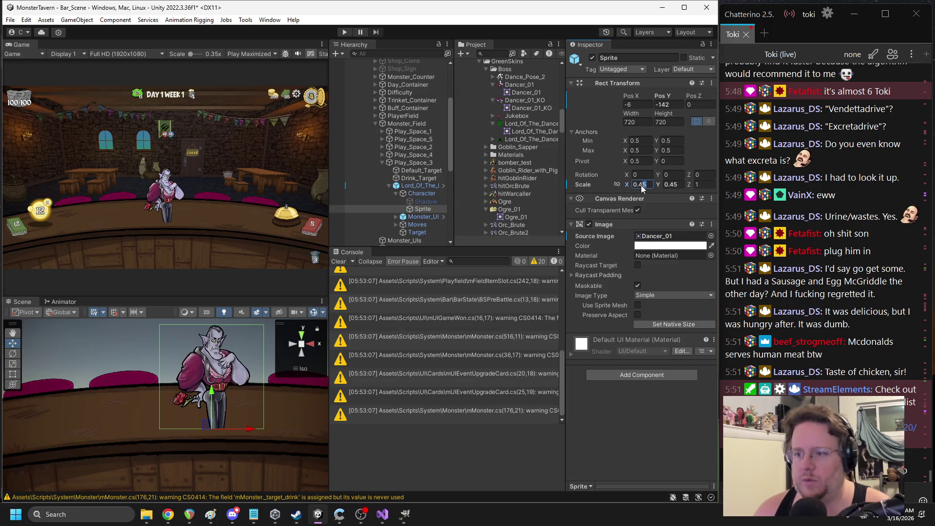
{"action": "type", "text": "0.6"}
{"action": "left_click", "coordinate": [677, 185]}
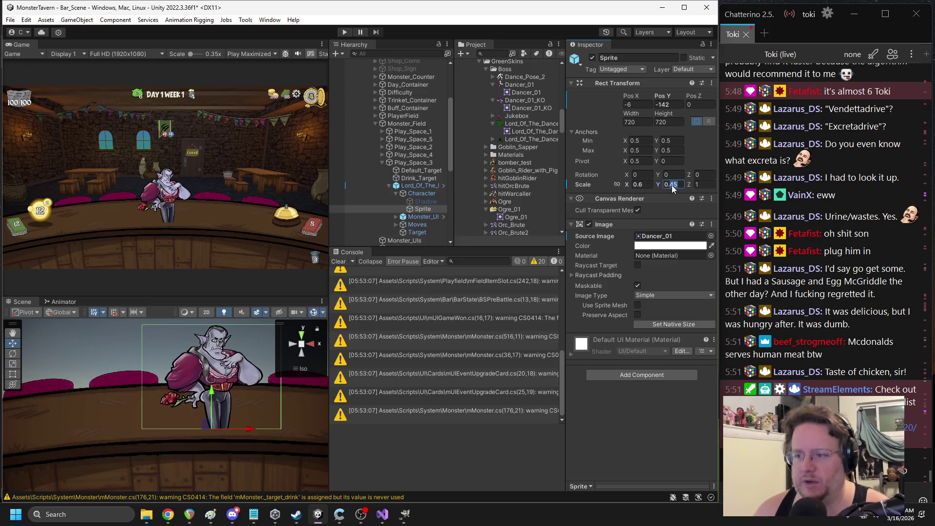
Set the Sprite's Scale Y to 0.6 and move it up on the stage
{"action": "type", "text": "0.6"}
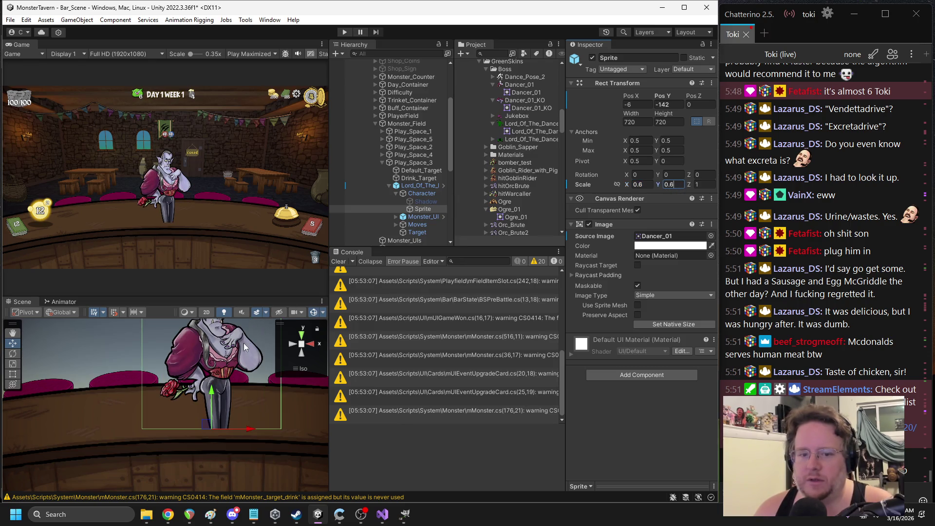
{"action": "left_click_drag", "start_coordinate": [212, 396], "coordinate": [213, 379]}
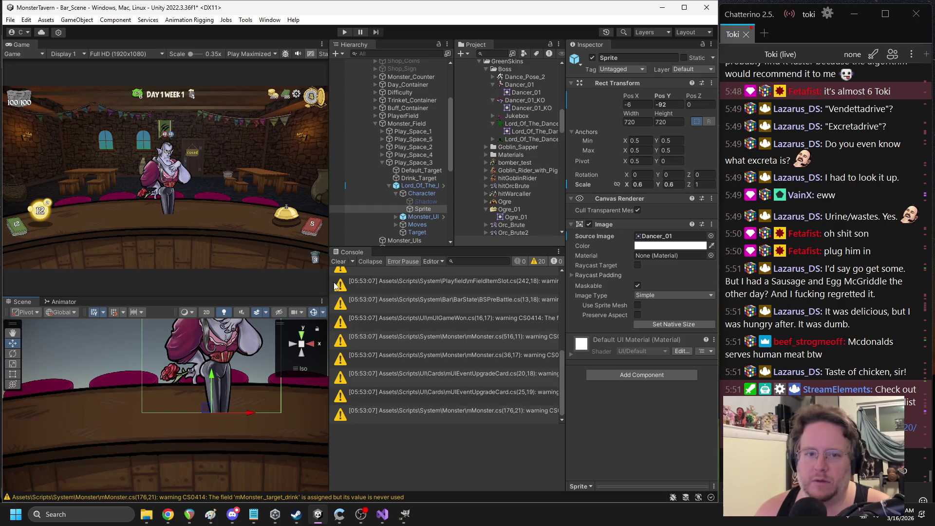
{"action": "scroll", "coordinate": [524, 199], "scroll_direction": "up", "scroll_amount": 10}
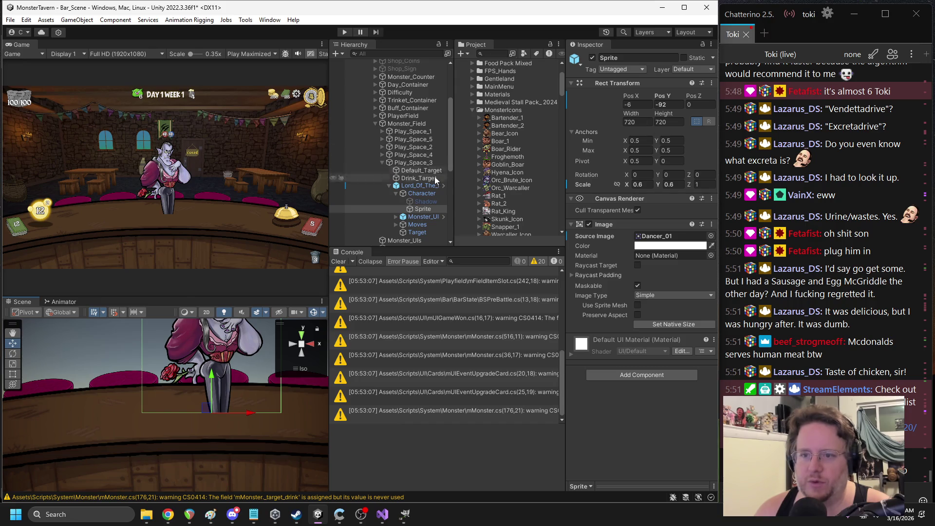
Add a fresh Lord_Of_The_Dance copy to Play_Space_3, anchored bottom-centre
{"action": "left_click", "coordinate": [419, 185]}
{"action": "left_click", "coordinate": [619, 85]}
{"action": "scroll", "coordinate": [520, 175], "scroll_direction": "down", "scroll_amount": 2}
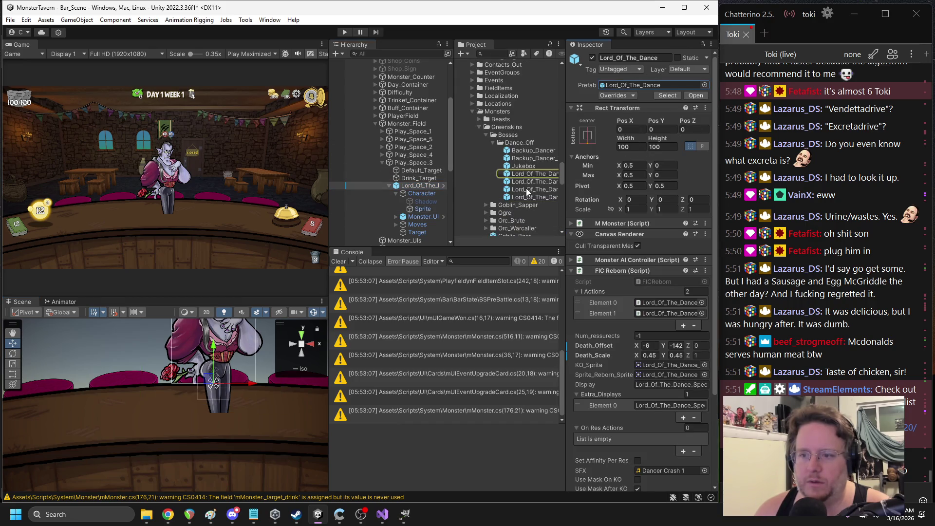
{"action": "left_click_drag", "start_coordinate": [524, 183], "coordinate": [410, 183]}
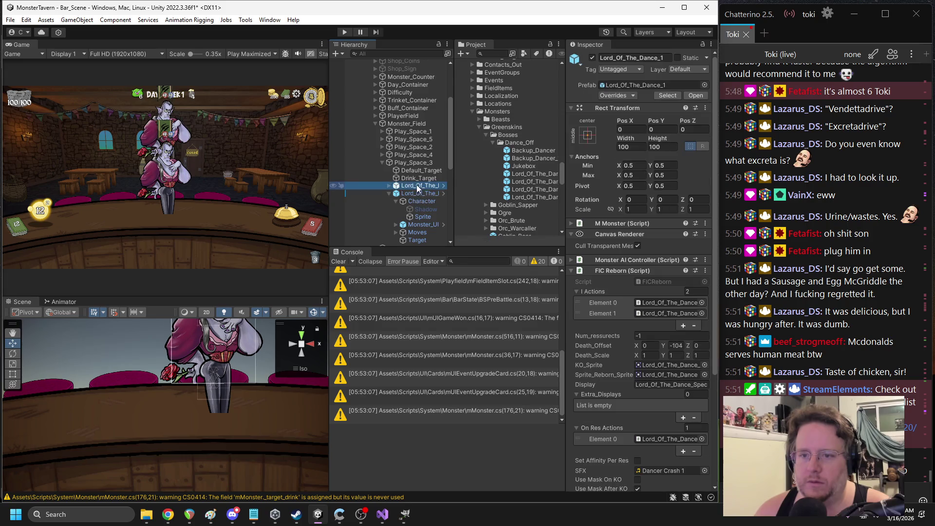
{"action": "left_click", "coordinate": [588, 135]}
{"action": "left_click", "coordinate": [642, 253]}
{"action": "left_click", "coordinate": [661, 130]}
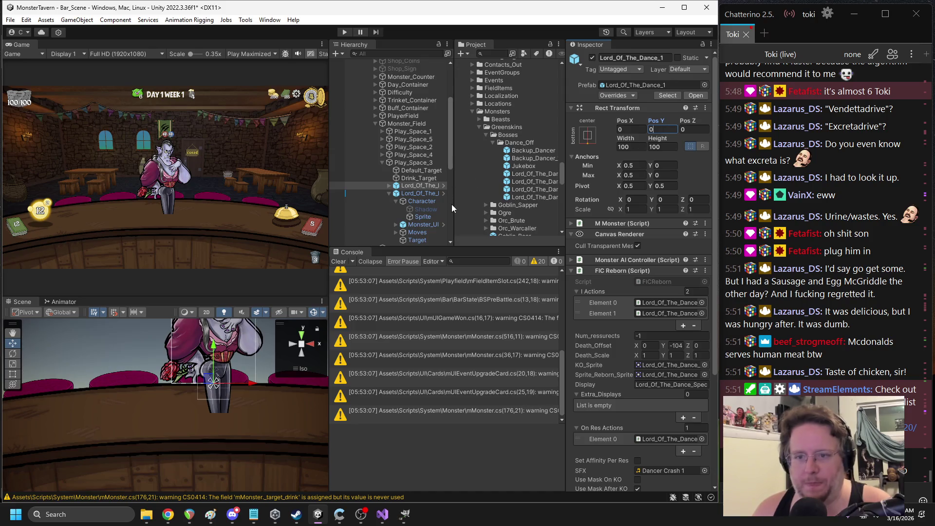
Compare the copy's Character and Sprite with the boss, then set the Sprite's Pos Y to -81
{"action": "left_click", "coordinate": [415, 202]}
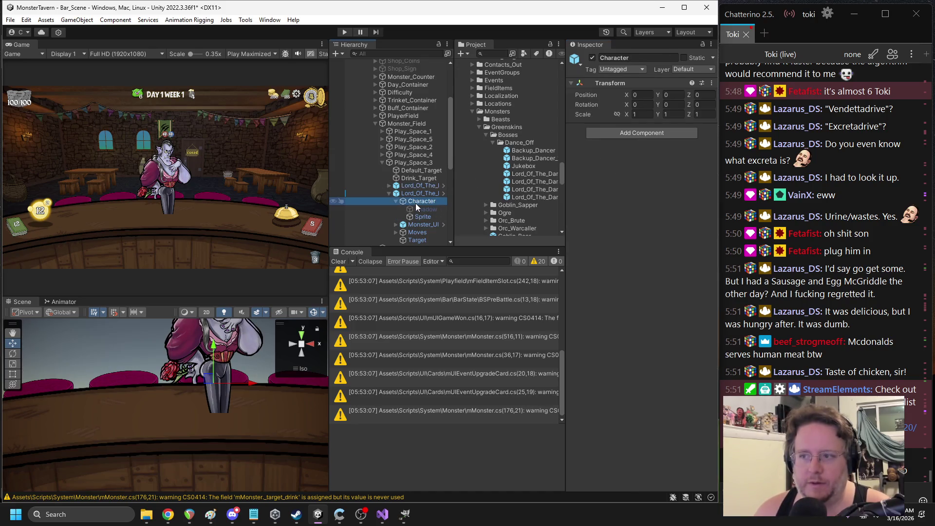
{"action": "scroll", "coordinate": [204, 416], "scroll_direction": "down", "scroll_amount": 3}
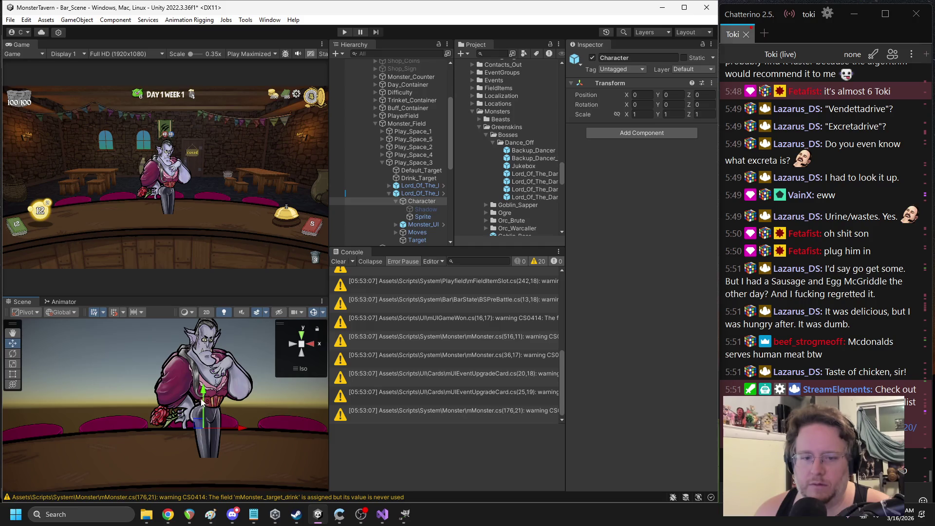
{"action": "left_click", "coordinate": [202, 397]}
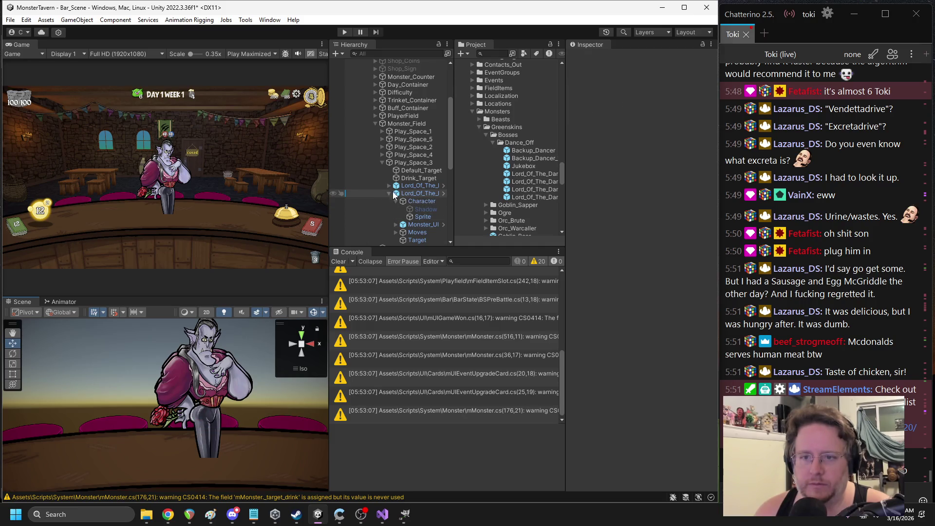
{"action": "left_click", "coordinate": [420, 192]}
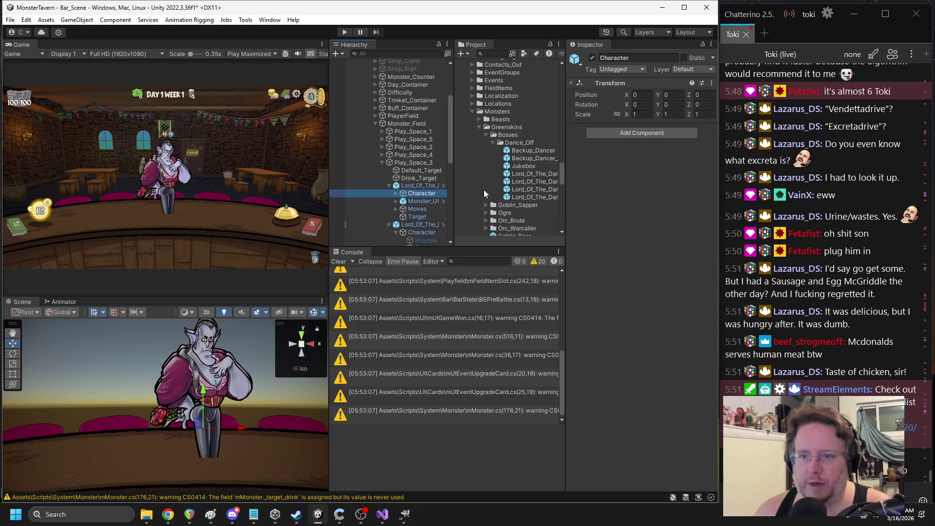
{"action": "left_click", "coordinate": [423, 208]}
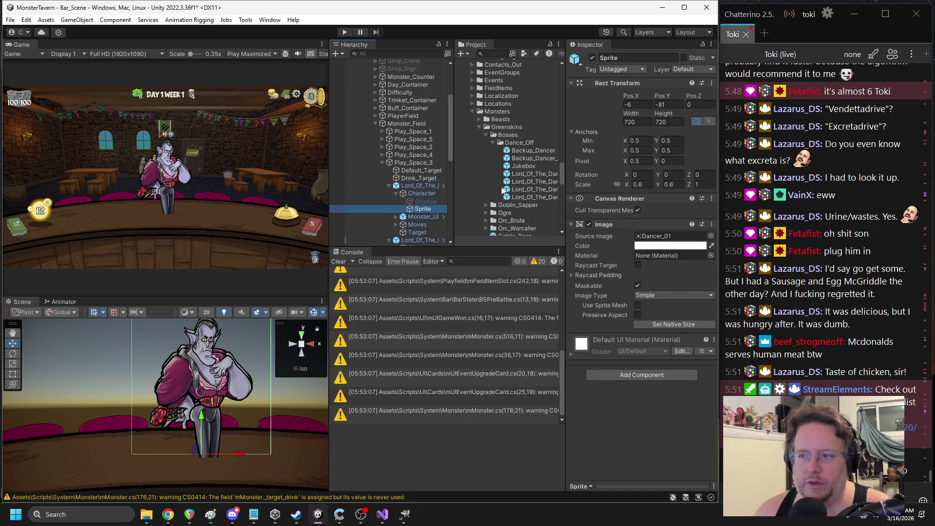
{"action": "left_click", "coordinate": [410, 187]}
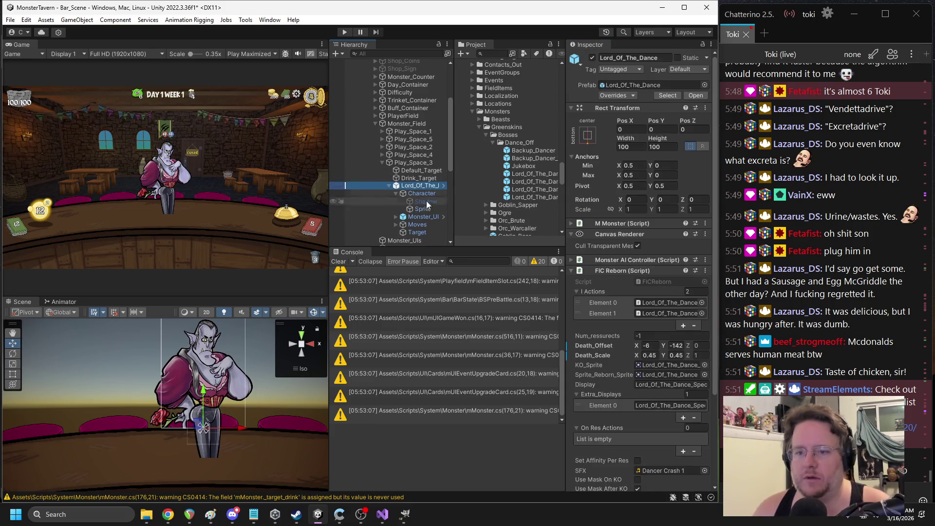
{"action": "left_click", "coordinate": [419, 208]}
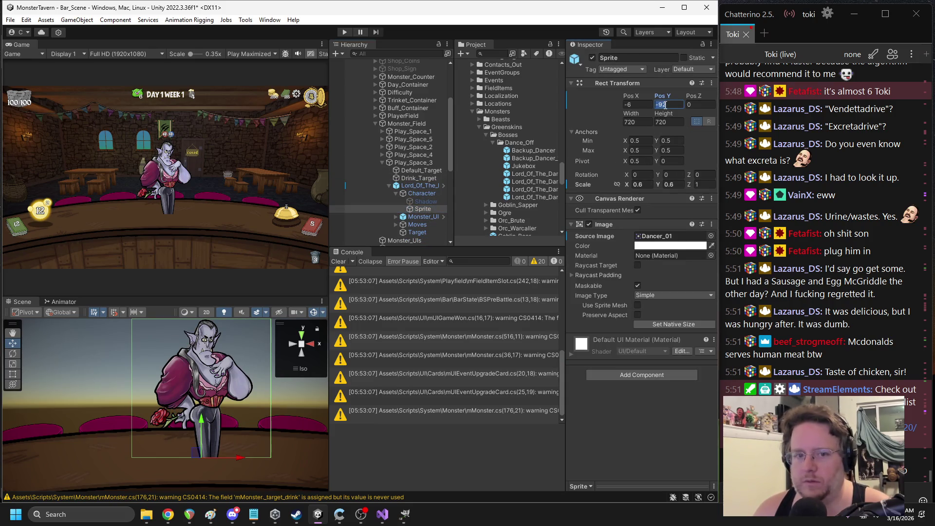
{"action": "type", "text": "-81"}
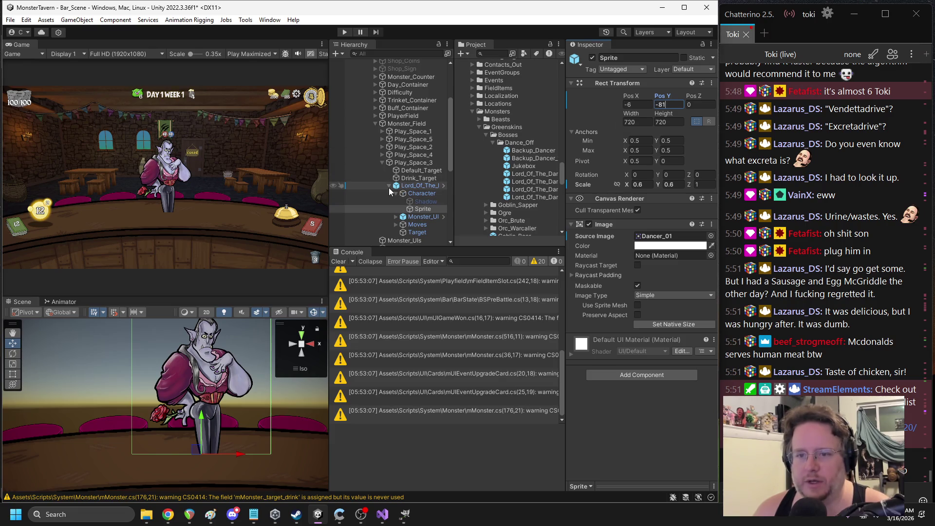
Reselect the boss's settings, then bring FICReborn.cs back up in Visual Studio
{"action": "left_click", "coordinate": [389, 186]}
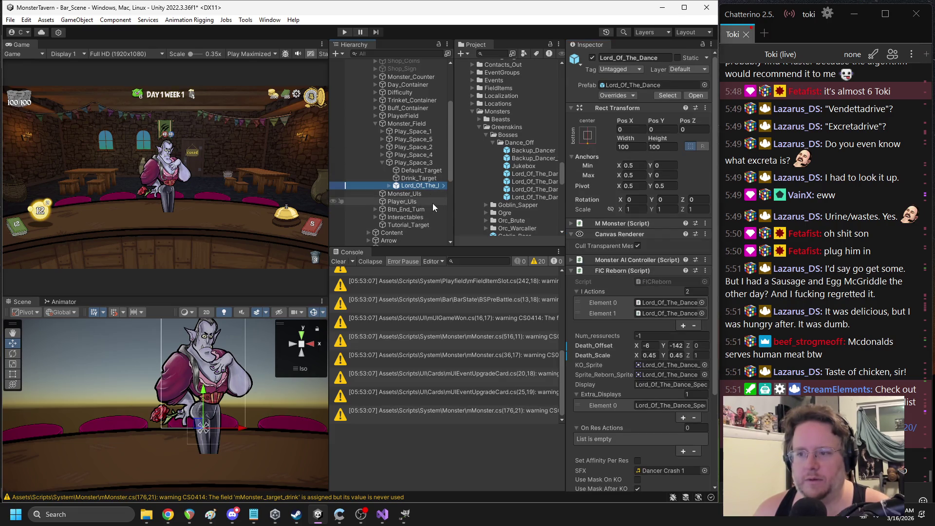
{"action": "scroll", "coordinate": [621, 245], "scroll_direction": "down", "scroll_amount": 3}
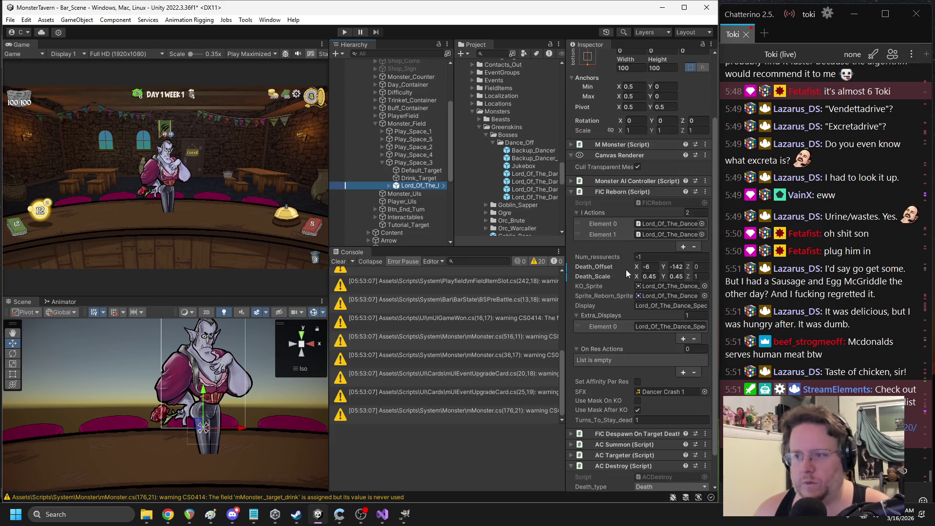
{"action": "scroll", "coordinate": [626, 270], "scroll_direction": "up", "scroll_amount": 3}
{"action": "left_click", "coordinate": [383, 514]}
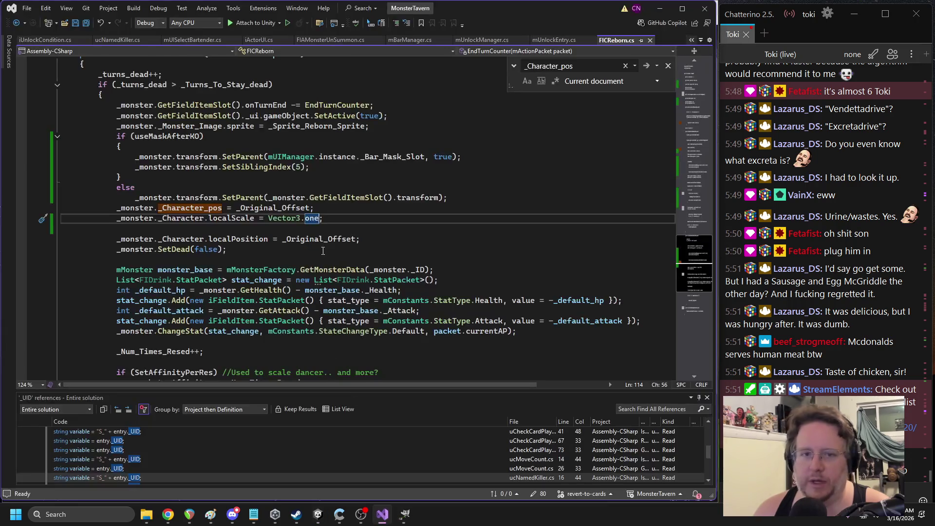
Duplicate the _Death_Scale field declaration and name the copy _Original_Death_Scale
{"action": "left_click", "coordinate": [696, 92]}
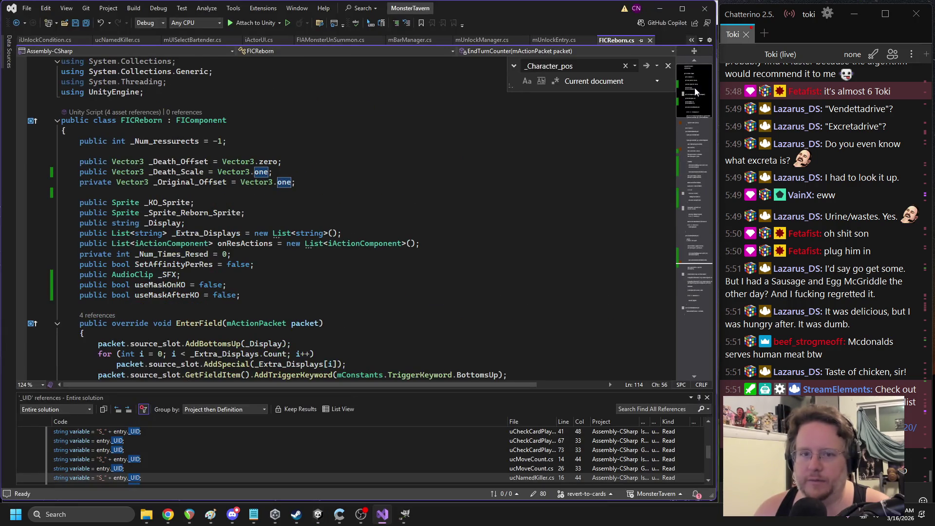
{"action": "left_click", "coordinate": [184, 172]}
{"action": "key", "text": "ctrl+c"}
{"action": "left_click", "coordinate": [168, 195]}
{"action": "key", "text": "ctrl+v"}
{"action": "double_click", "coordinate": [168, 193]}
{"action": "double_click", "coordinate": [190, 182]}
{"action": "key", "text": "ctrl+c"}
{"action": "double_click", "coordinate": [177, 193]}
{"action": "key", "text": "ctrl+v"}
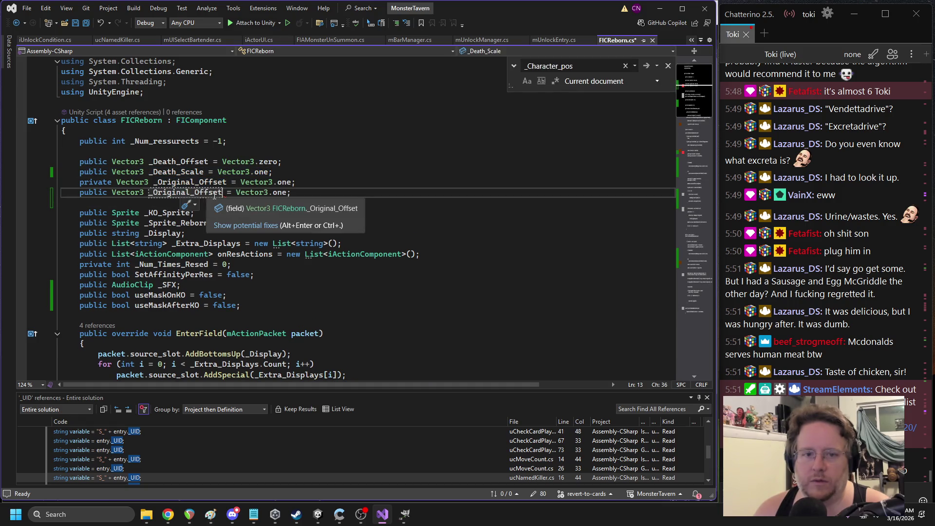
{"action": "left_click_drag", "start_coordinate": [203, 172], "coordinate": [153, 173]}
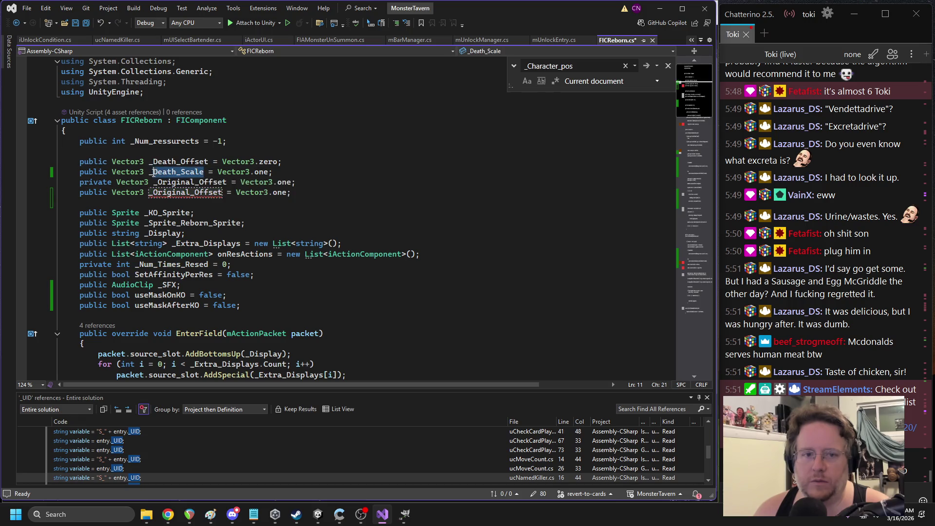
{"action": "left_click_drag", "start_coordinate": [224, 192], "coordinate": [188, 194]}
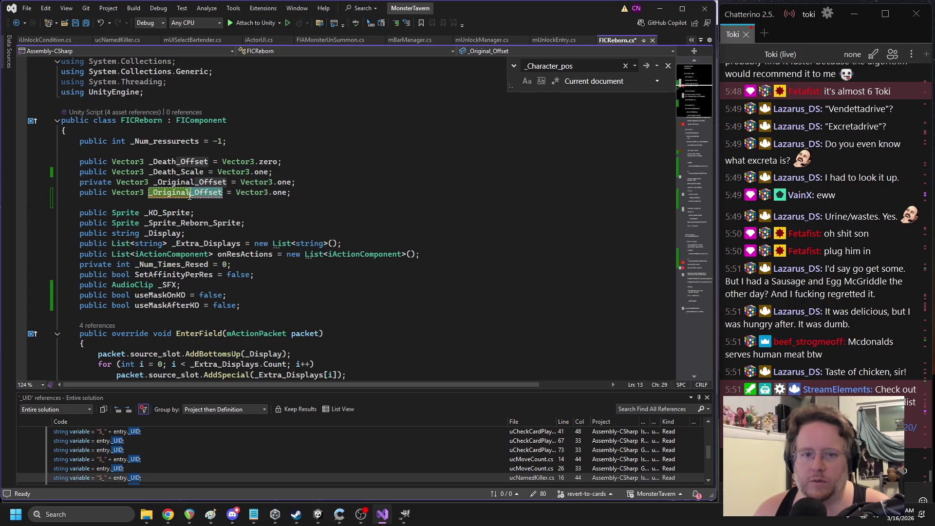
{"action": "key", "text": "ctrl+v"}
Replace Vector3.one in the rebirth localScale line with _Original_Death_Scale and return to Unity
{"action": "double_click", "coordinate": [205, 182]}
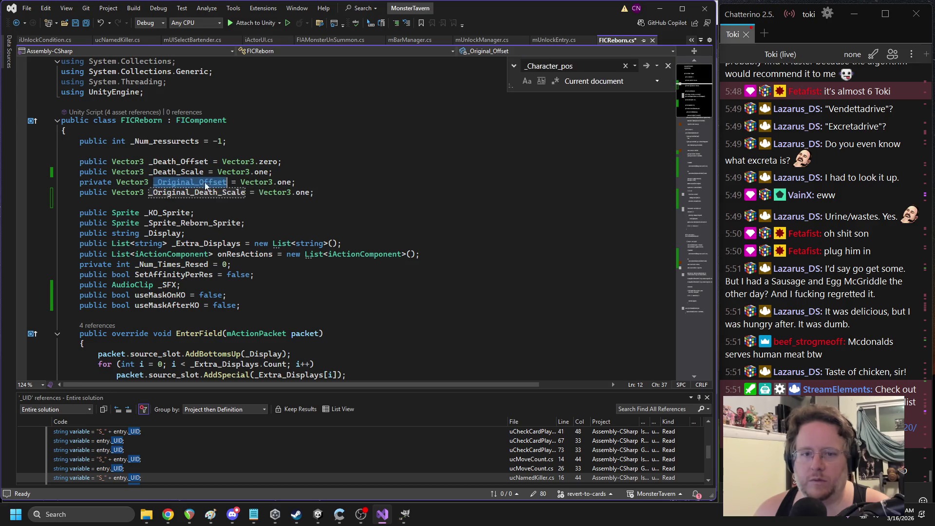
{"action": "key", "text": "ctrl+f"}
{"action": "key", "text": "Return"}
{"action": "double_click", "coordinate": [304, 207]}
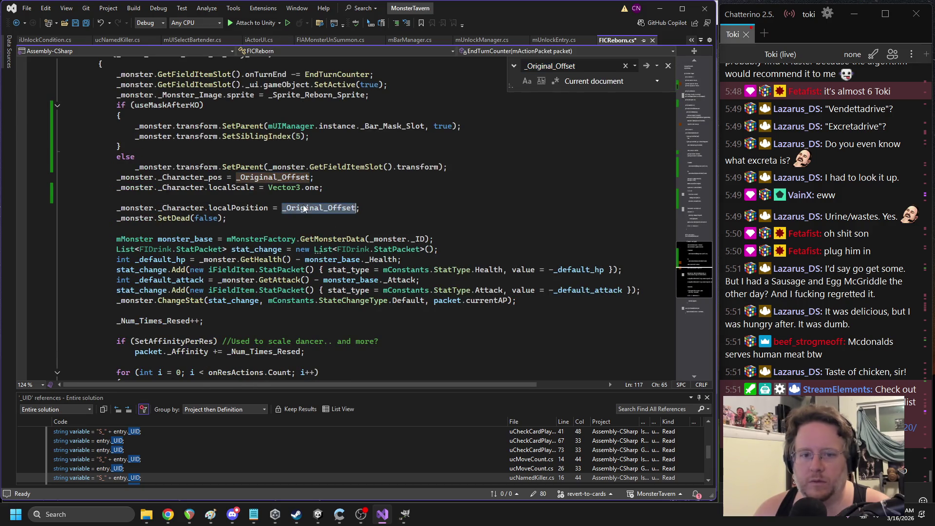
{"action": "key", "text": "shift+F3"}
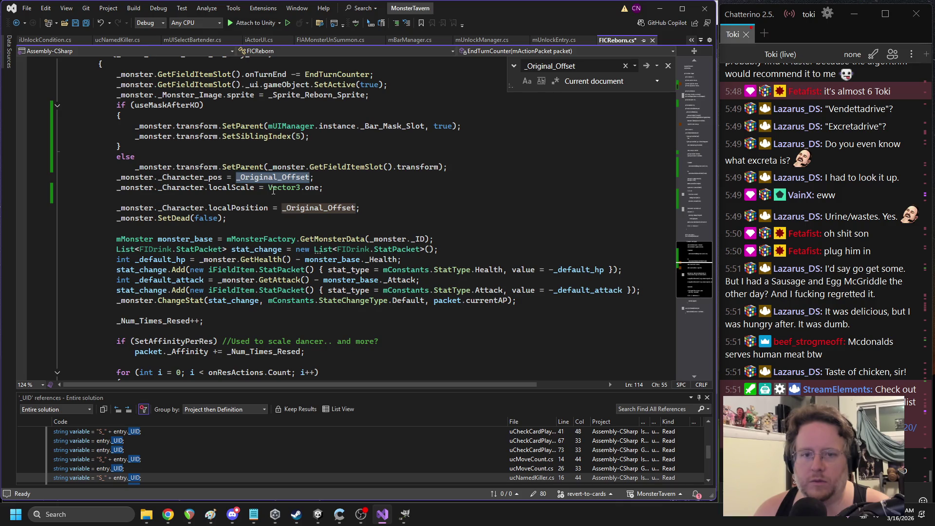
{"action": "left_click_drag", "start_coordinate": [269, 190], "coordinate": [305, 191]}
{"action": "type", "text": "_Original_Death_Scale"}
{"action": "left_click", "coordinate": [374, 194]}
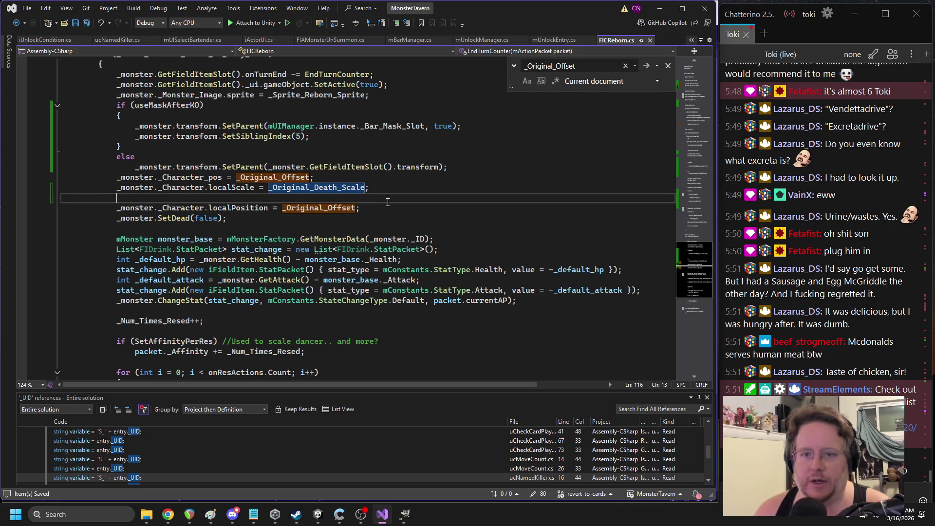
{"action": "left_click", "coordinate": [353, 512]}
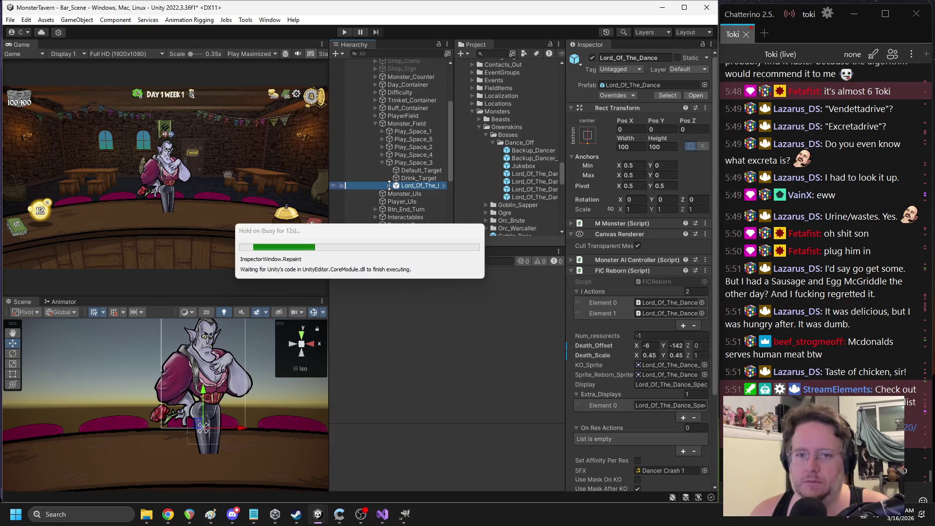
Set Lord_Of_The_Dance's Original_Death_Scale to 0.6 in the Inspector
{"action": "left_click", "coordinate": [389, 185]}
{"action": "left_click", "coordinate": [423, 208]}
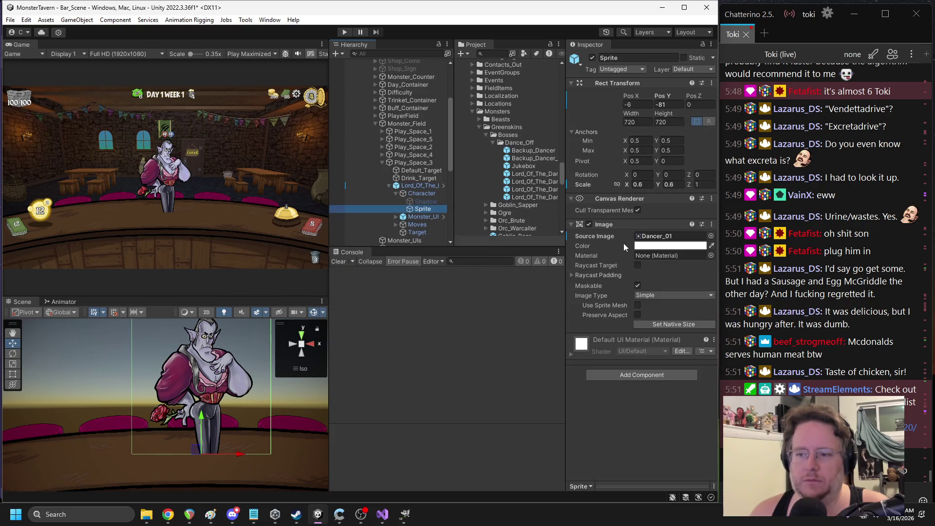
{"action": "left_click", "coordinate": [407, 185]}
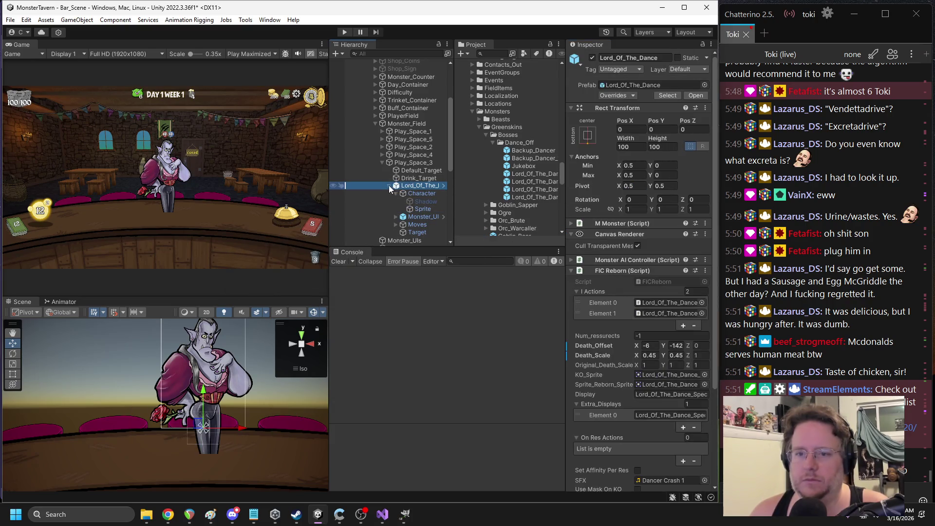
{"action": "left_click", "coordinate": [389, 186]}
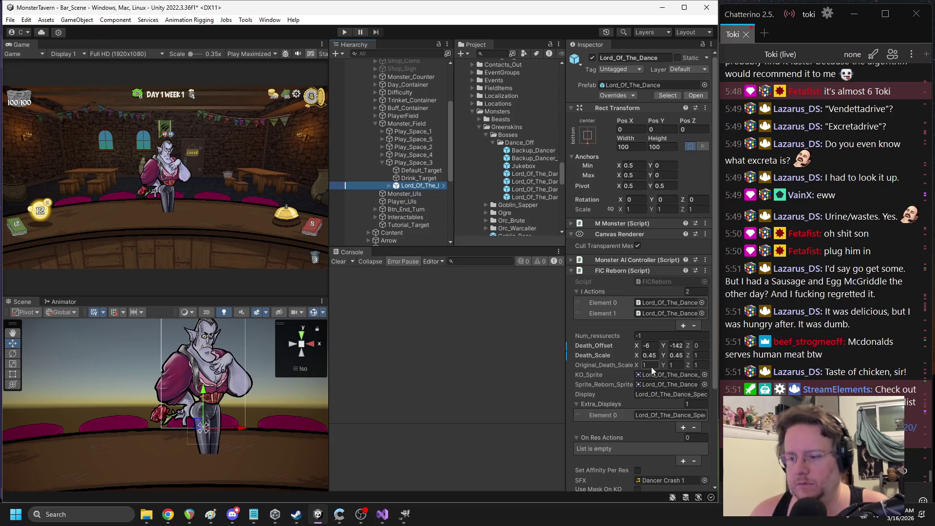
{"action": "type", "text": "0.6"}
{"action": "left_click", "coordinate": [674, 365]}
{"action": "type", "text": "0.45"}
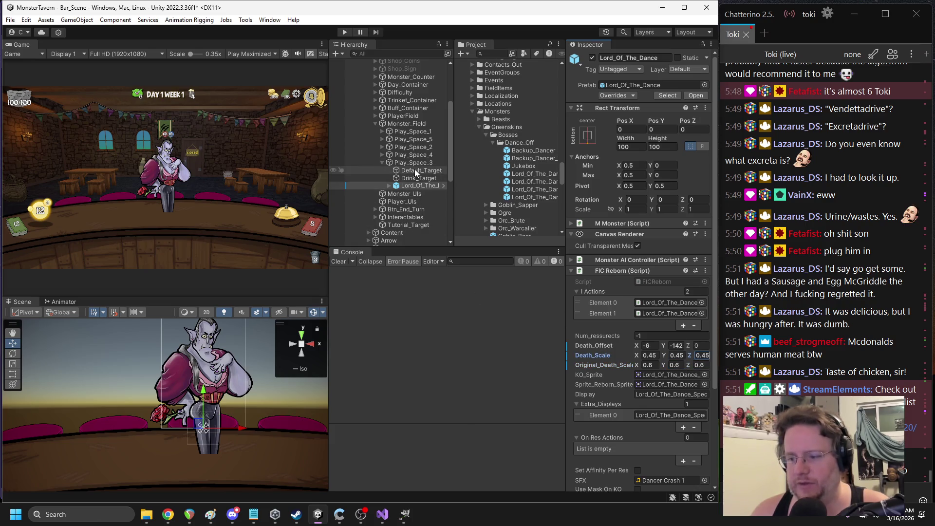
Apply all prefab overrides and disable the Lord_Of_The_Dance object
{"action": "left_click", "coordinate": [625, 94]}
{"action": "left_click", "coordinate": [696, 191]}
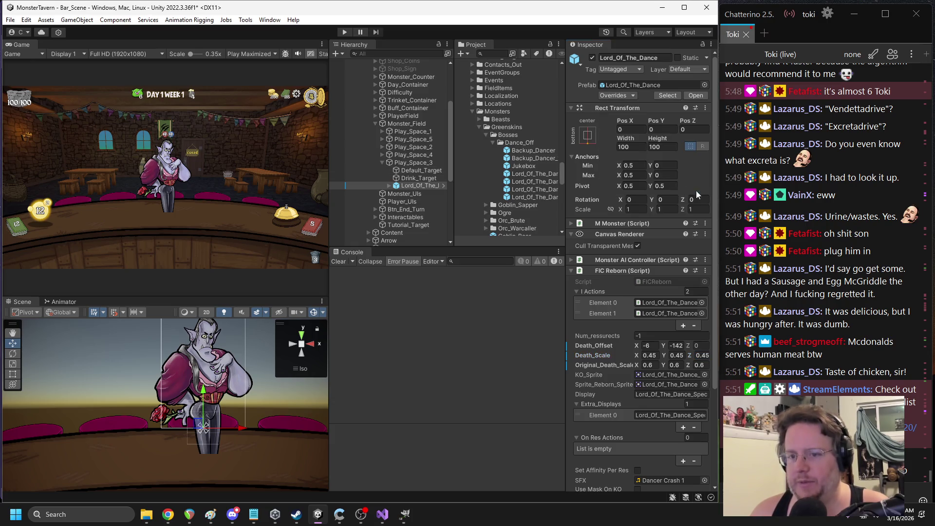
{"action": "left_click", "coordinate": [592, 58]}
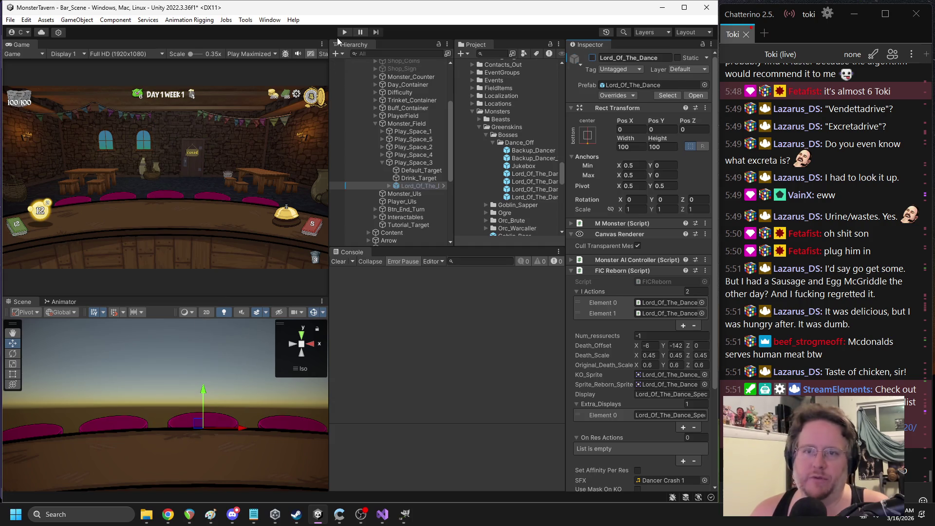
Start Play mode, take Big Booty Blast, buff Tuskwater, and buy the measuring cup
{"action": "left_click", "coordinate": [344, 32]}
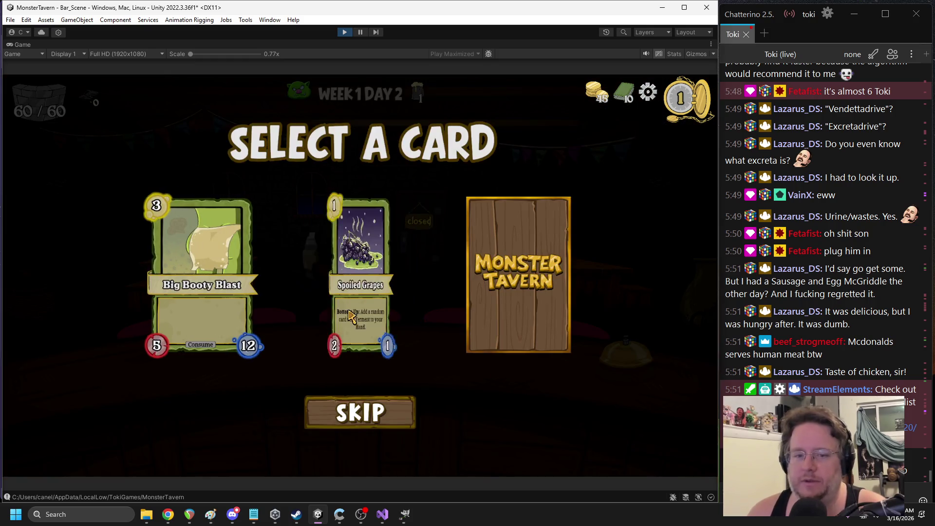
{"action": "left_click", "coordinate": [227, 300]}
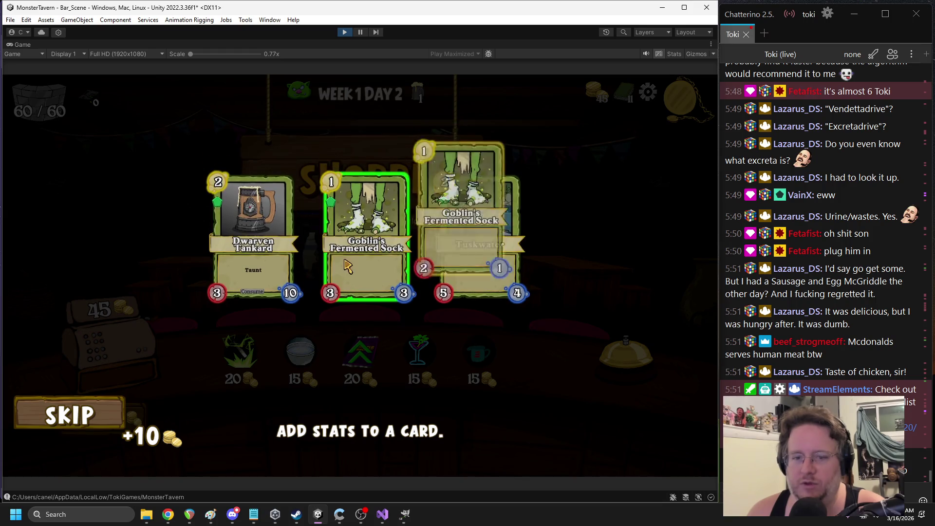
{"action": "mouse_move", "coordinate": [498, 239]}
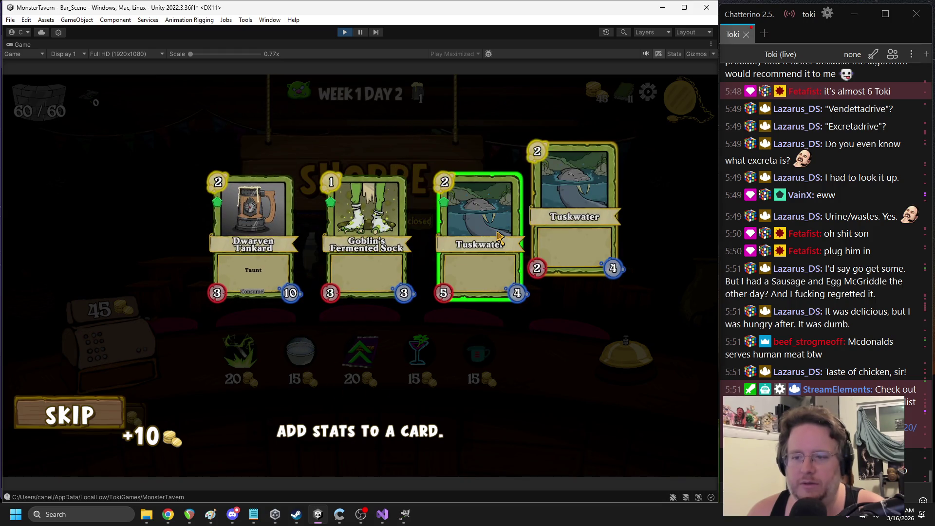
{"action": "left_click", "coordinate": [462, 240]}
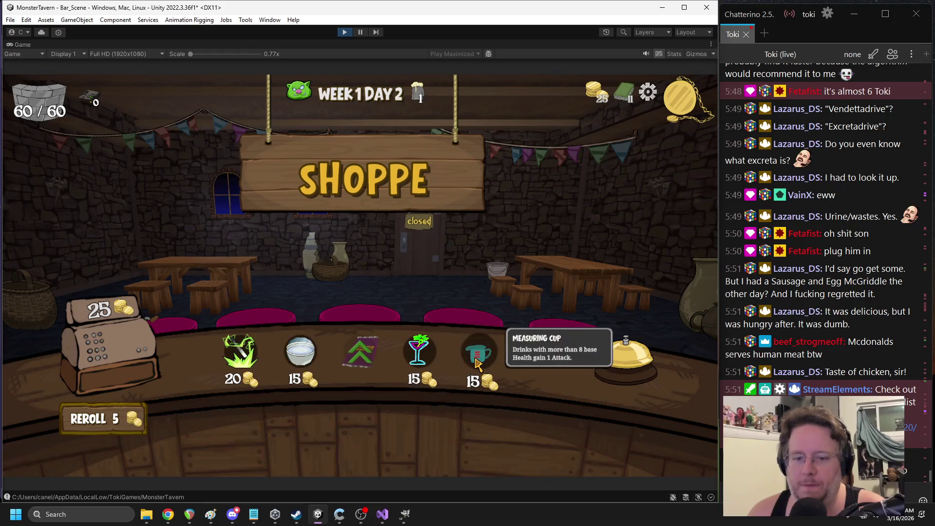
{"action": "left_click", "coordinate": [477, 362]}
{"action": "left_click", "coordinate": [625, 358]}
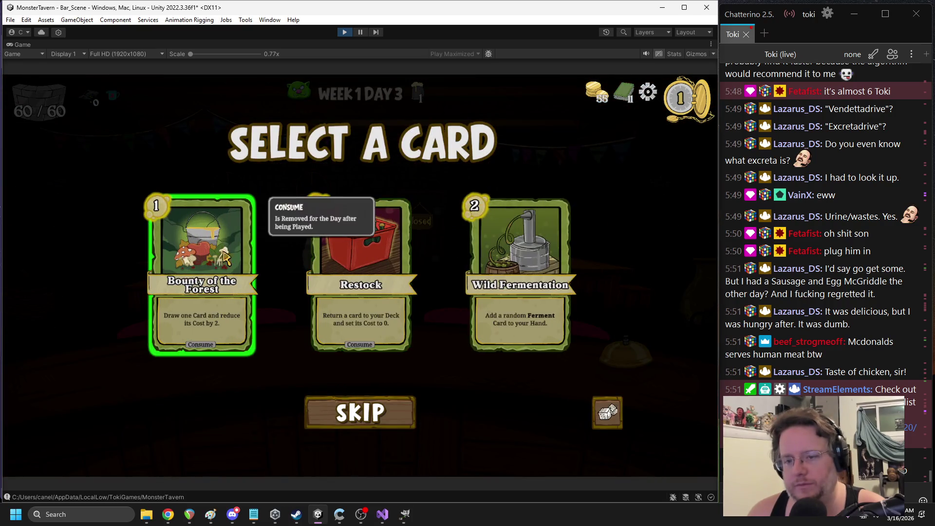
Take Bounty of the Forest, remove and transform Tuskwater cards, and pick a day 4 card
{"action": "left_click", "coordinate": [204, 263]}
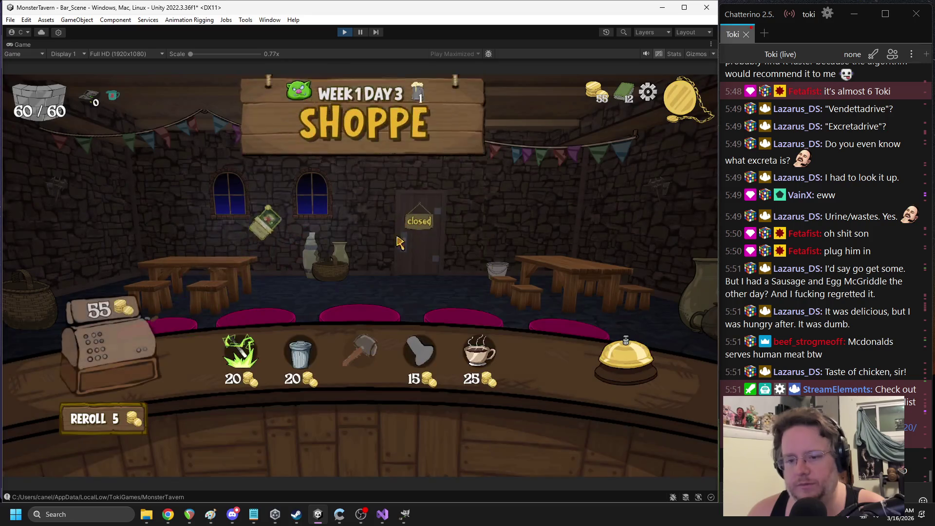
{"action": "left_click", "coordinate": [419, 359]}
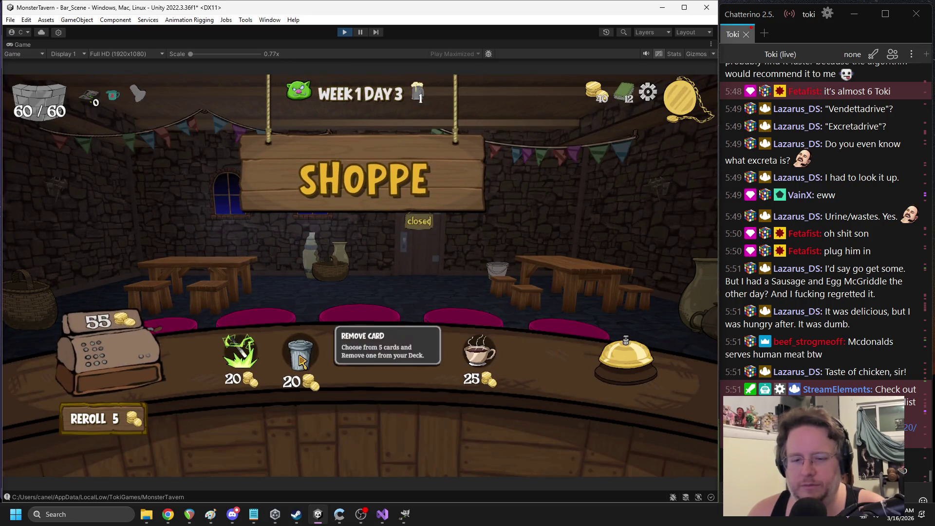
{"action": "left_click", "coordinate": [533, 283]}
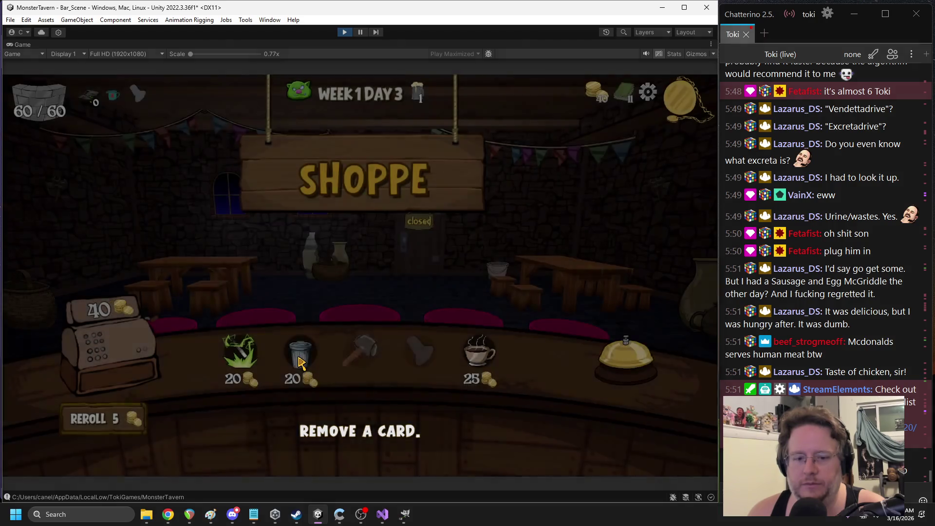
{"action": "left_click", "coordinate": [289, 359]}
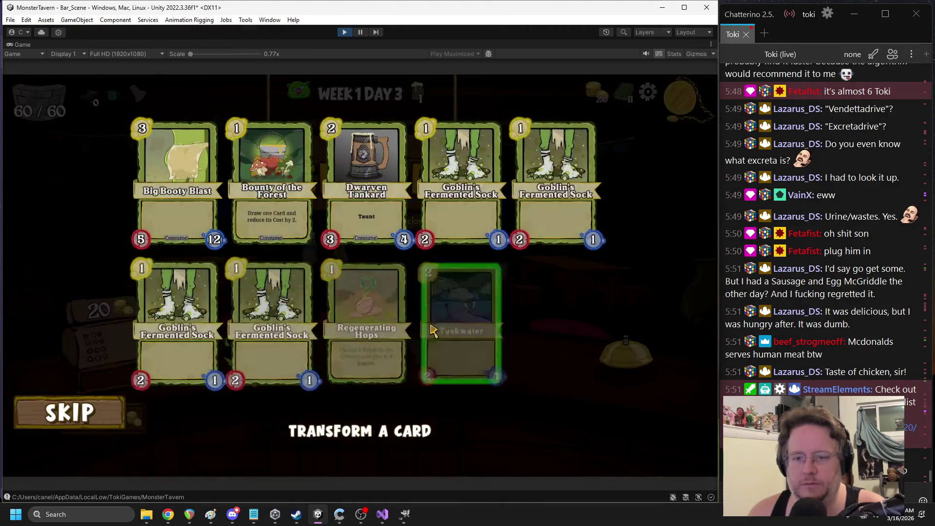
{"action": "left_click", "coordinate": [491, 299]}
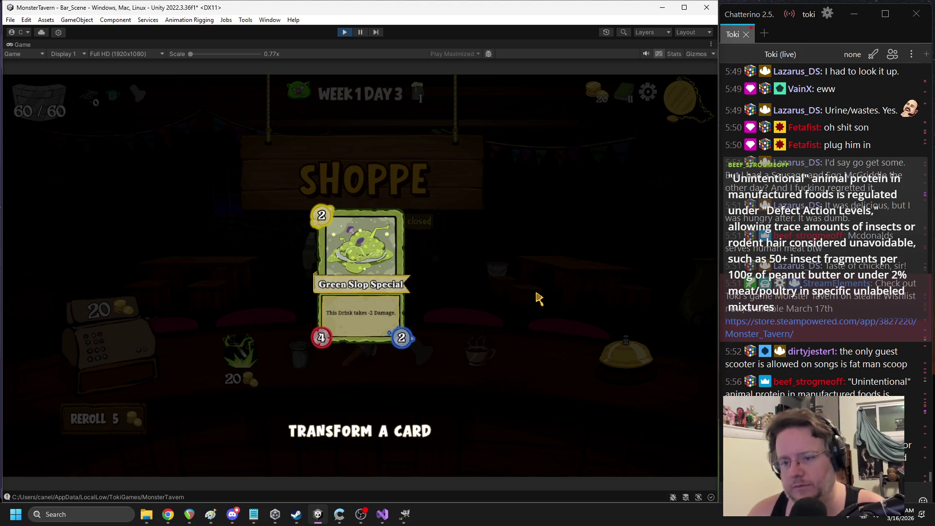
{"action": "left_click", "coordinate": [555, 287]}
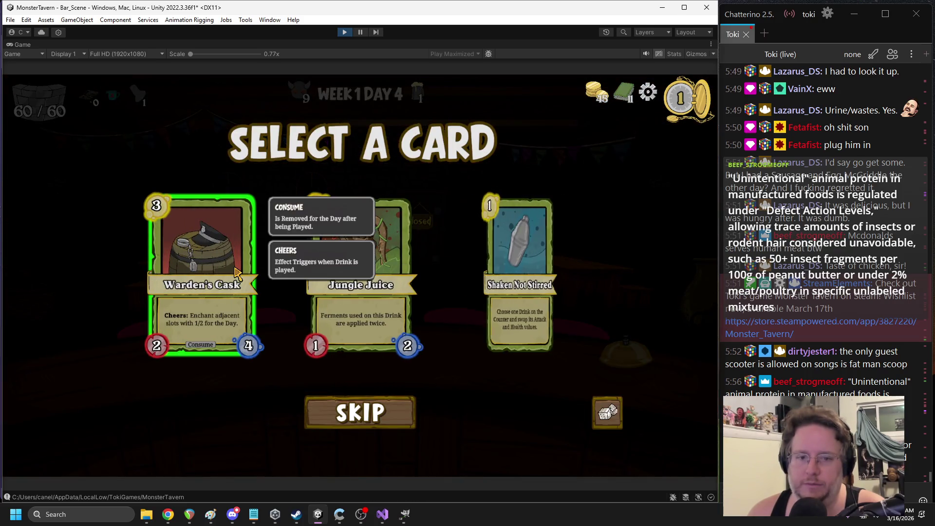
{"action": "left_click", "coordinate": [242, 282]}
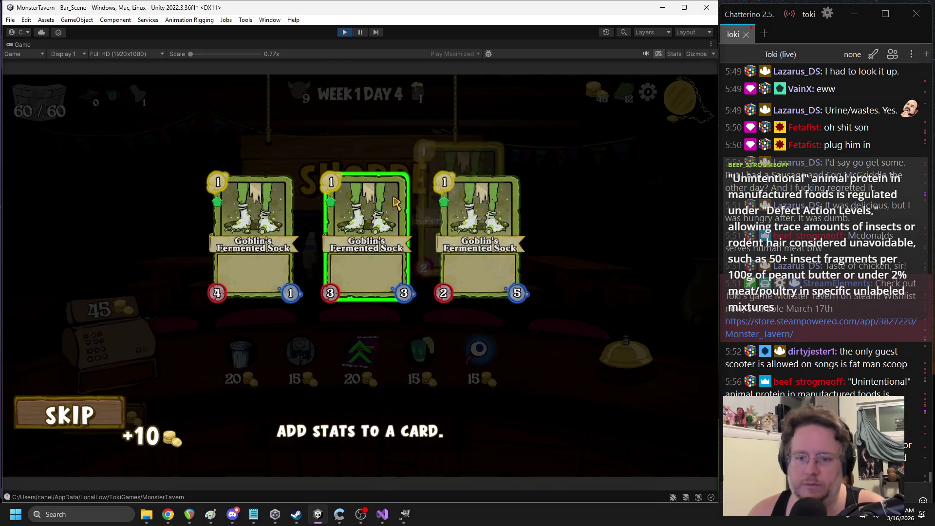
{"action": "left_click", "coordinate": [395, 202]}
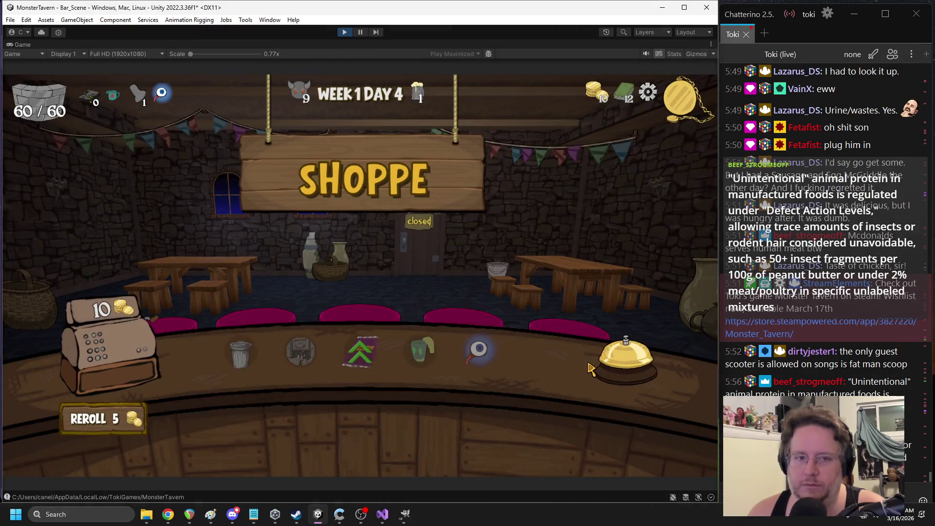
{"action": "left_click", "coordinate": [590, 366]}
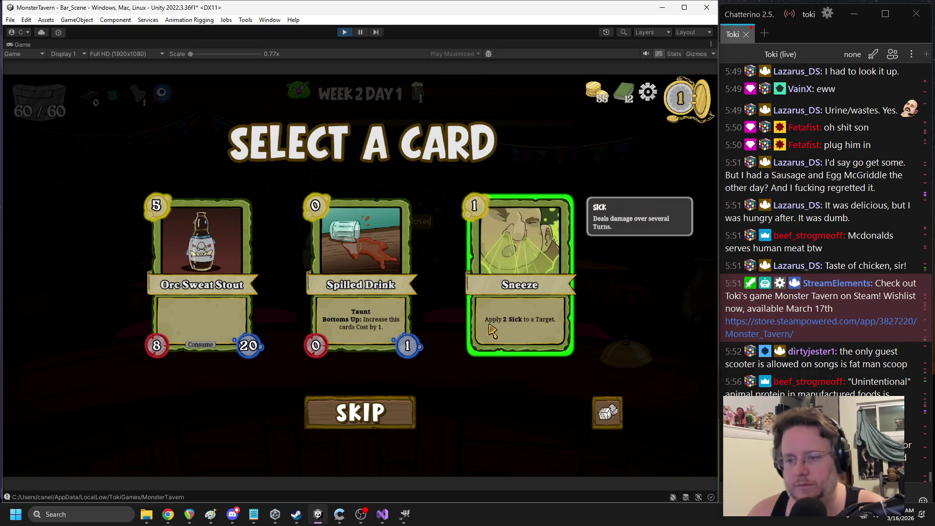
Take Sneeze and the Participation Trophy, then enhance cards with Special Power and Attribute Packs
{"action": "left_click", "coordinate": [498, 311]}
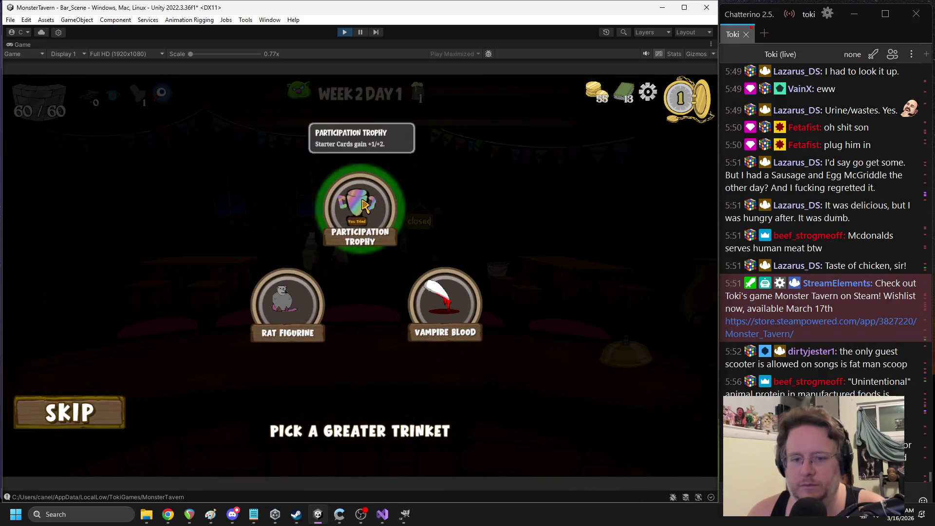
{"action": "left_click", "coordinate": [361, 207]}
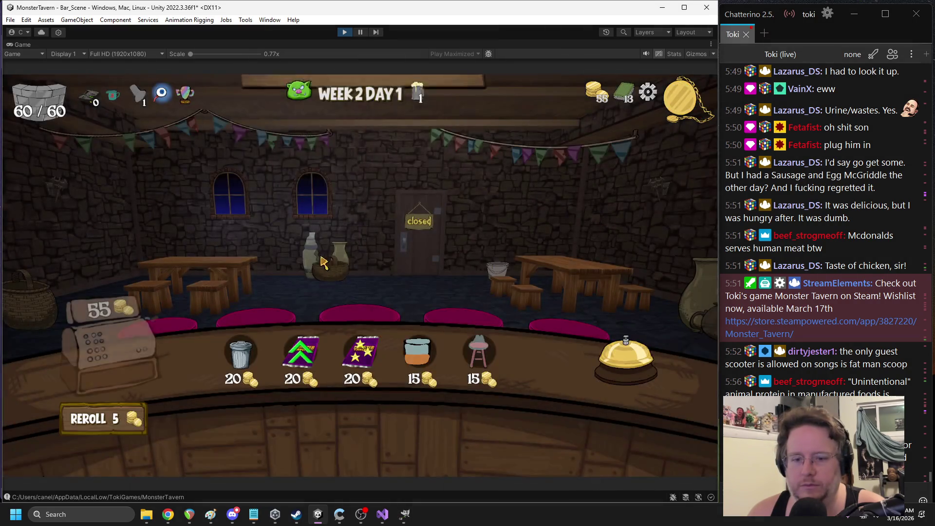
{"action": "left_click", "coordinate": [359, 350]}
{"action": "left_click", "coordinate": [338, 278]}
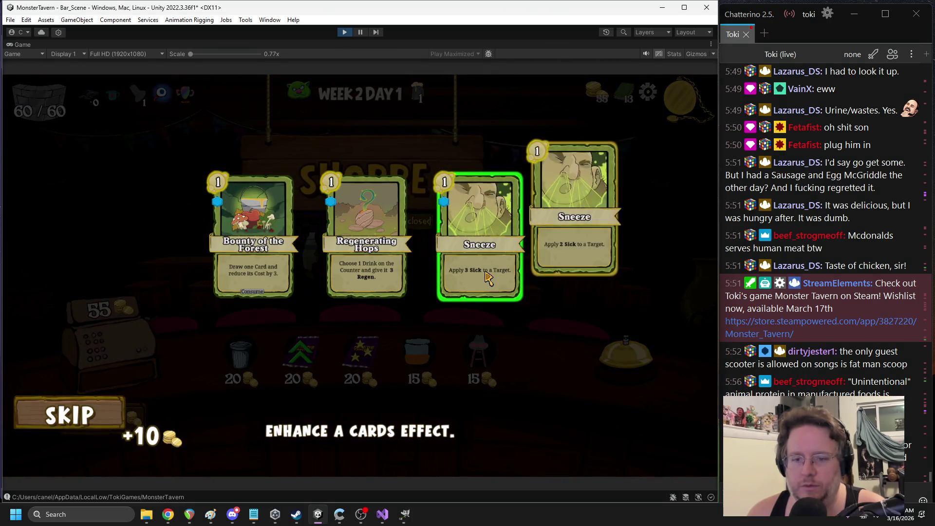
{"action": "left_click", "coordinate": [294, 384]}
{"action": "left_click", "coordinate": [474, 304]}
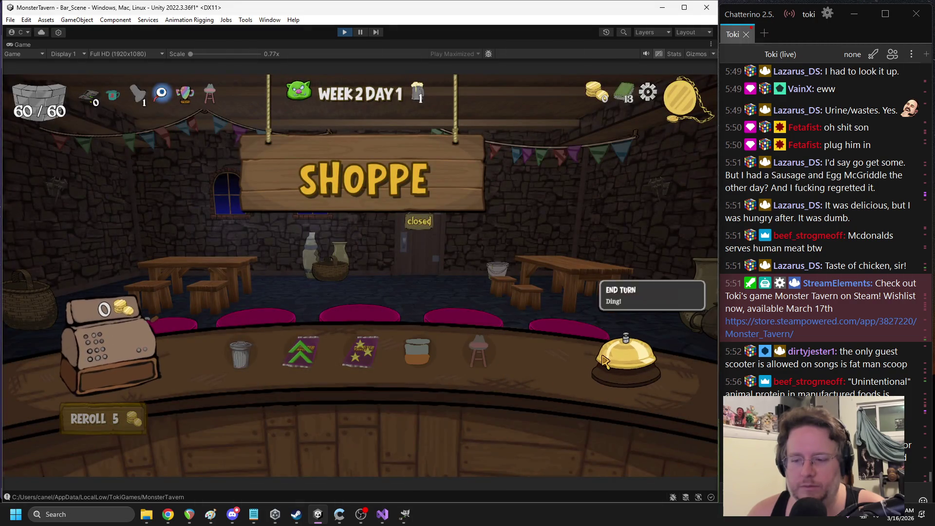
{"action": "left_click", "coordinate": [624, 362]}
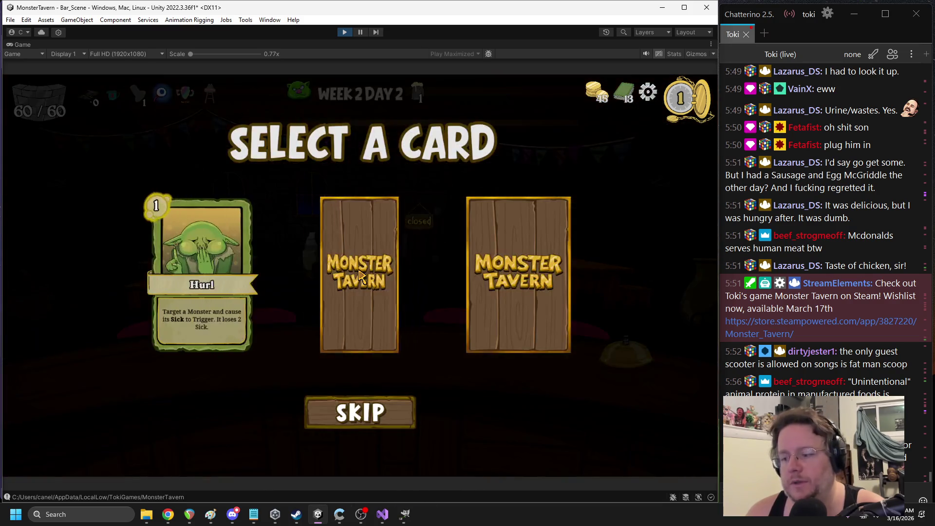
Add Hurl and Aged to Perfection, buy the rat and green items, and open the tavern
{"action": "left_click", "coordinate": [216, 320]}
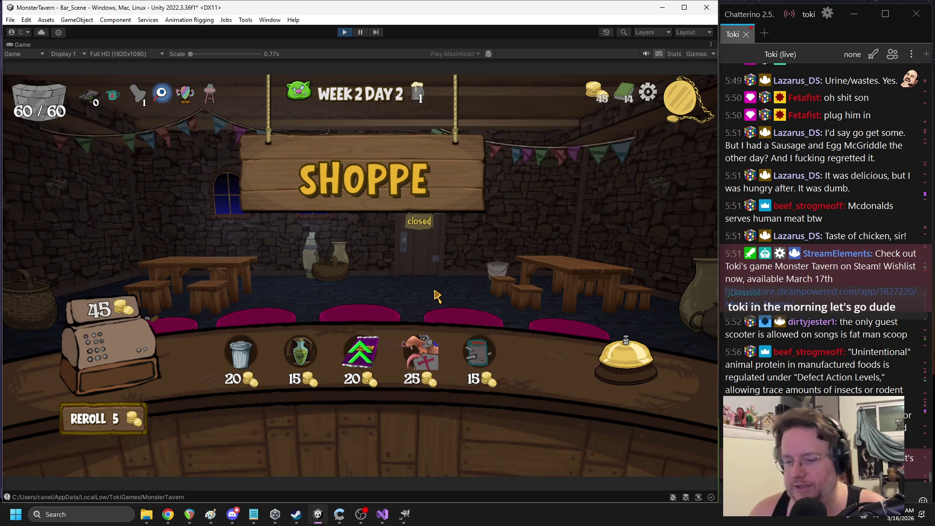
{"action": "left_click", "coordinate": [421, 353]}
{"action": "left_click", "coordinate": [382, 313]}
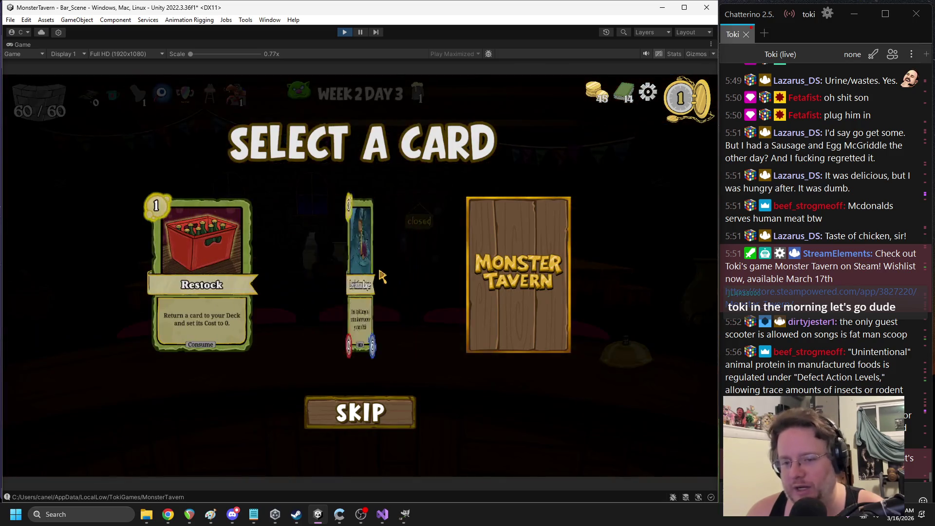
{"action": "left_click", "coordinate": [389, 364]}
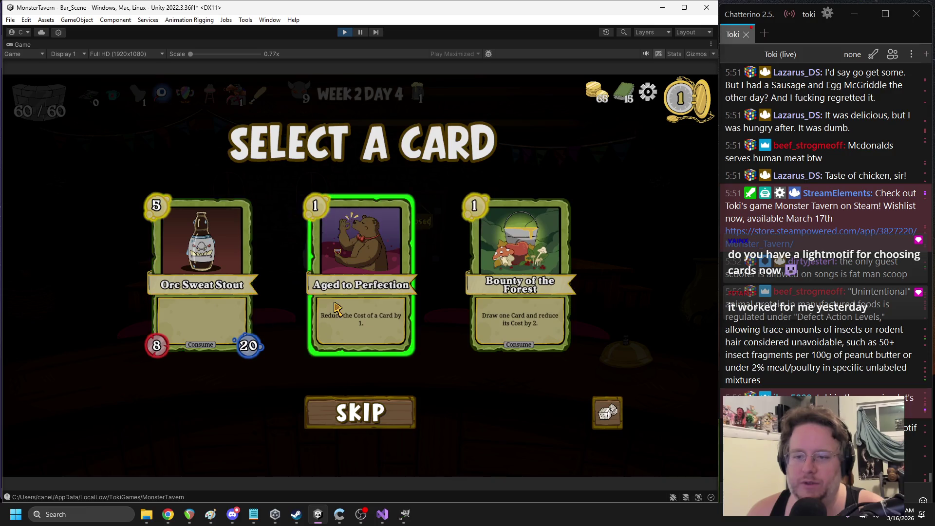
{"action": "left_click", "coordinate": [327, 325]}
{"action": "left_click", "coordinate": [481, 351]}
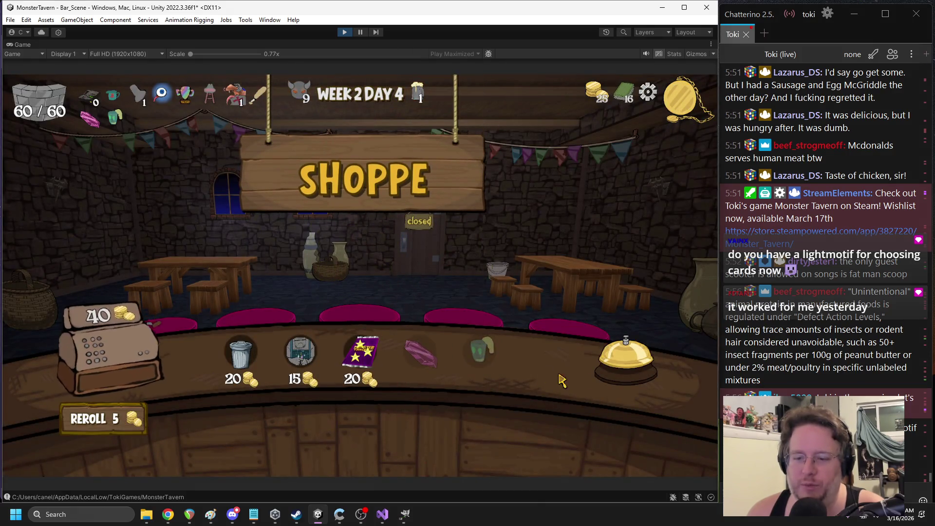
{"action": "left_click", "coordinate": [625, 360]}
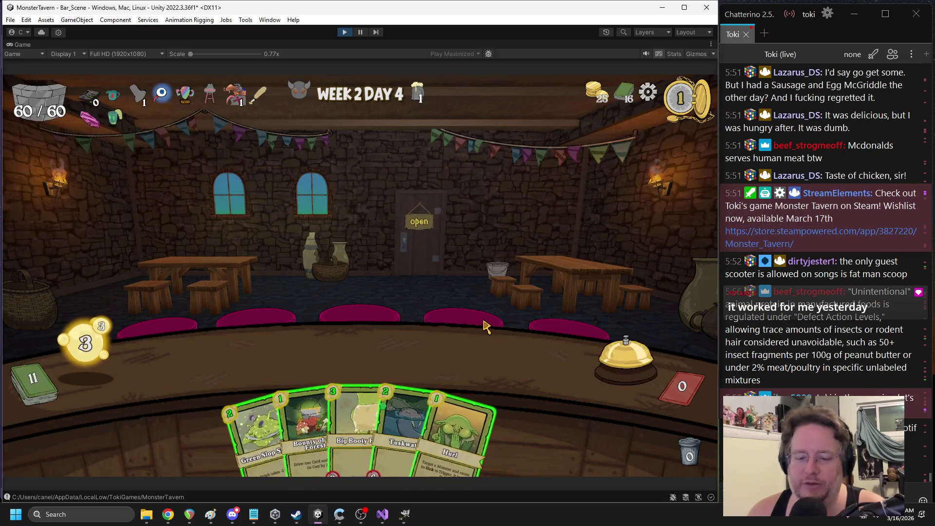
Play Big Booty Blast, Aged to Perfection, Dwarven Tankard and other drinks over two turns
{"action": "left_click_drag", "start_coordinate": [353, 380], "coordinate": [223, 350]}
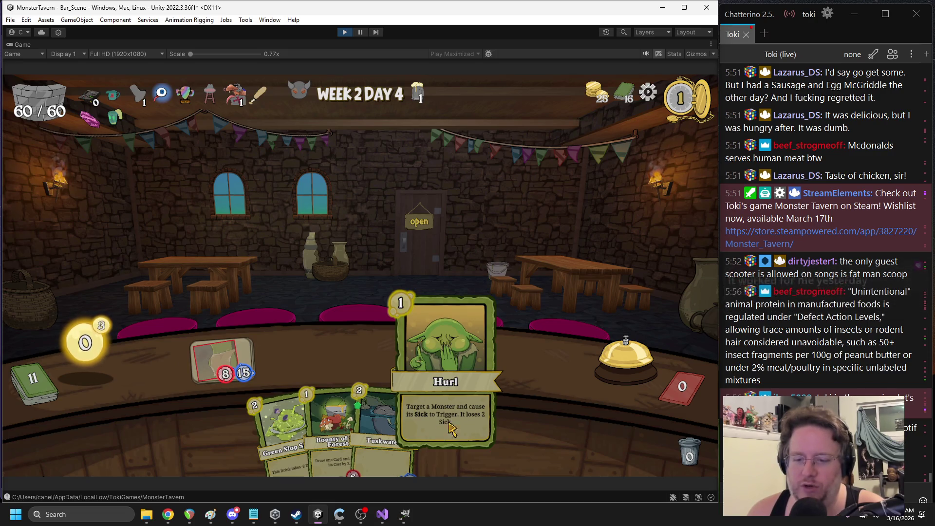
{"action": "left_click", "coordinate": [625, 353]}
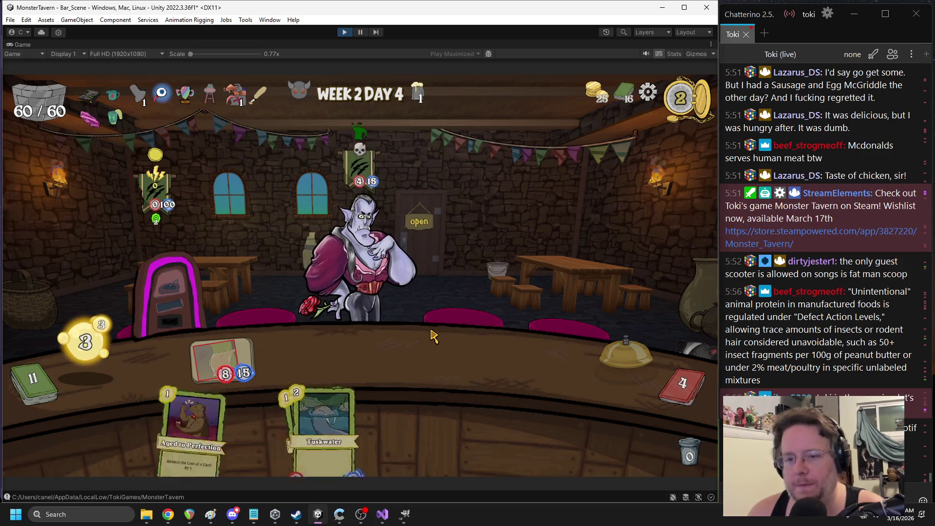
{"action": "mouse_move", "coordinate": [398, 389]}
{"action": "left_mouse_down"}
{"action": "mouse_move", "coordinate": [448, 365]}
{"action": "mouse_move", "coordinate": [496, 317]}
{"action": "left_mouse_up"}
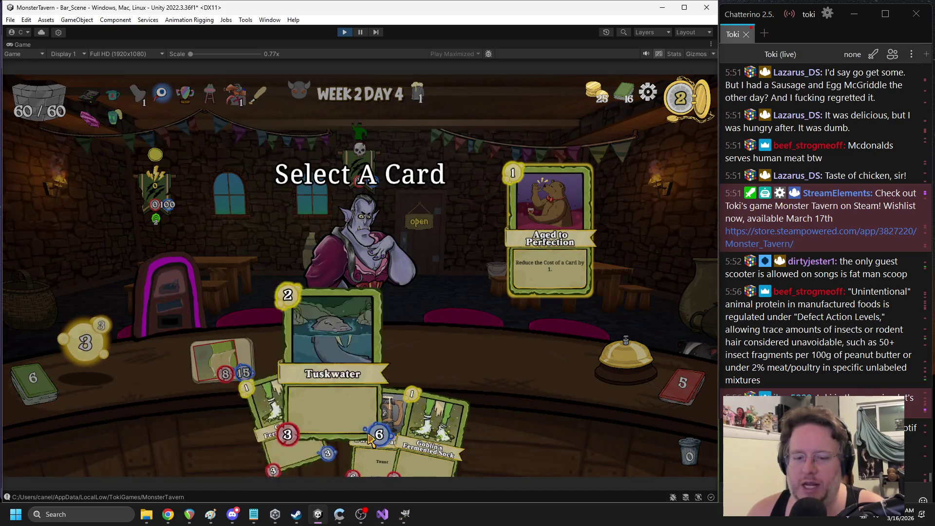
{"action": "left_click", "coordinate": [440, 440]}
{"action": "mouse_move", "coordinate": [360, 421]}
{"action": "left_mouse_down"}
{"action": "mouse_move", "coordinate": [352, 377]}
{"action": "mouse_move", "coordinate": [363, 355]}
{"action": "left_mouse_up"}
{"action": "left_click_drag", "start_coordinate": [399, 423], "coordinate": [438, 353]}
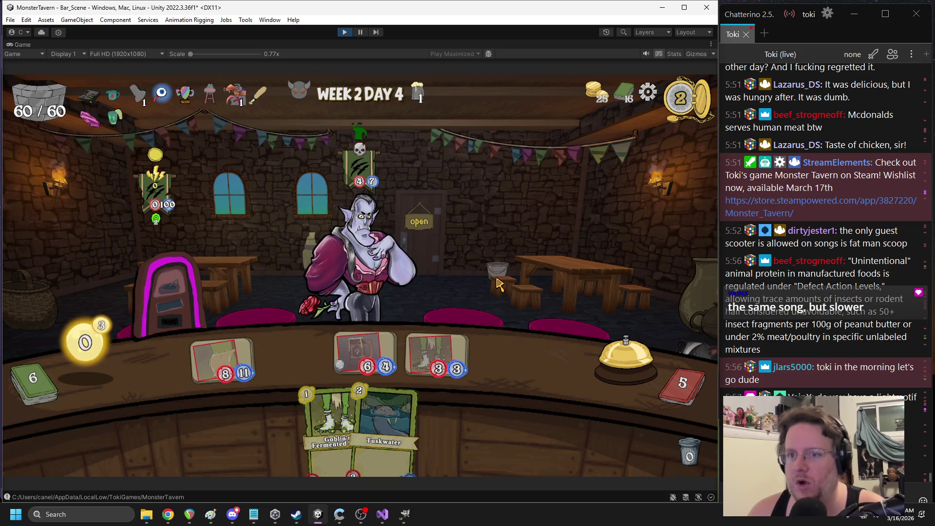
{"action": "left_click", "coordinate": [597, 355]}
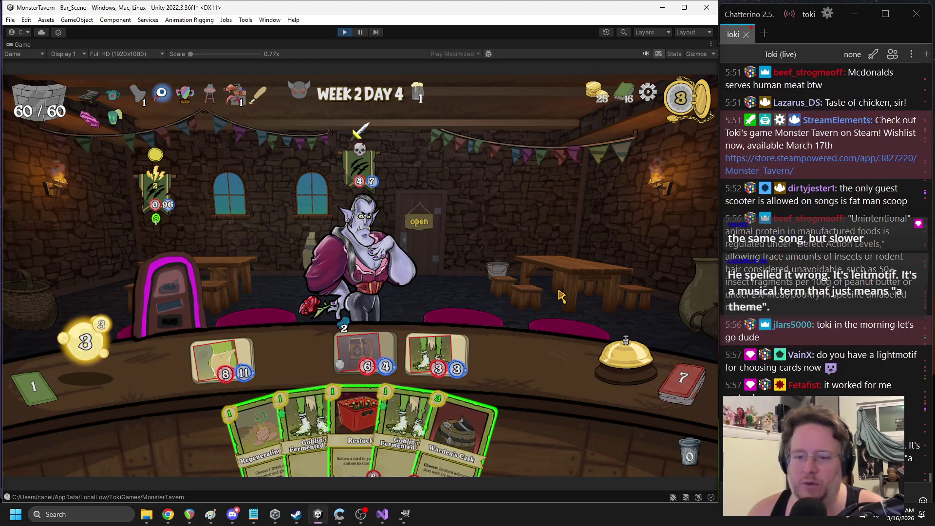
Knock out the boss with Warden's Cask, Sneeze and Hurl, then stop Play mode
{"action": "left_click_drag", "start_coordinate": [428, 429], "coordinate": [341, 347]}
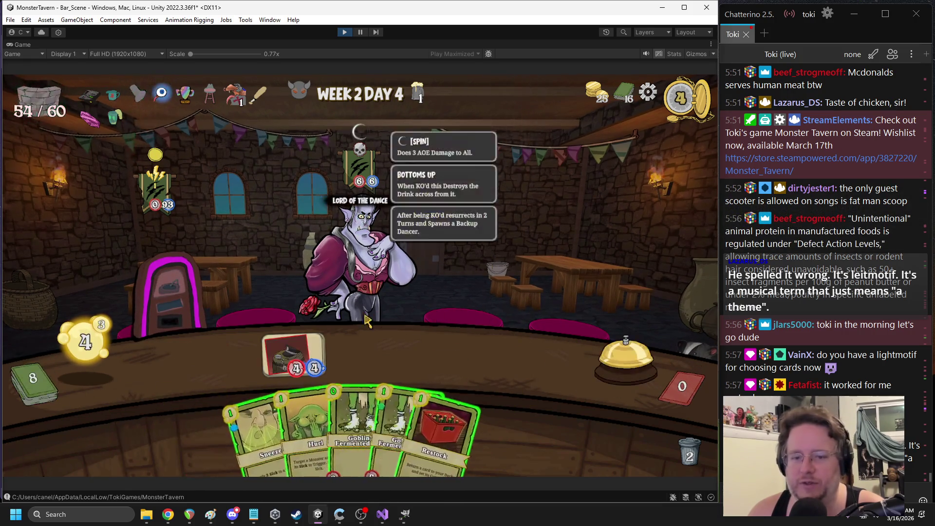
{"action": "left_click_drag", "start_coordinate": [253, 428], "coordinate": [364, 270]}
{"action": "left_click_drag", "start_coordinate": [287, 429], "coordinate": [346, 273]}
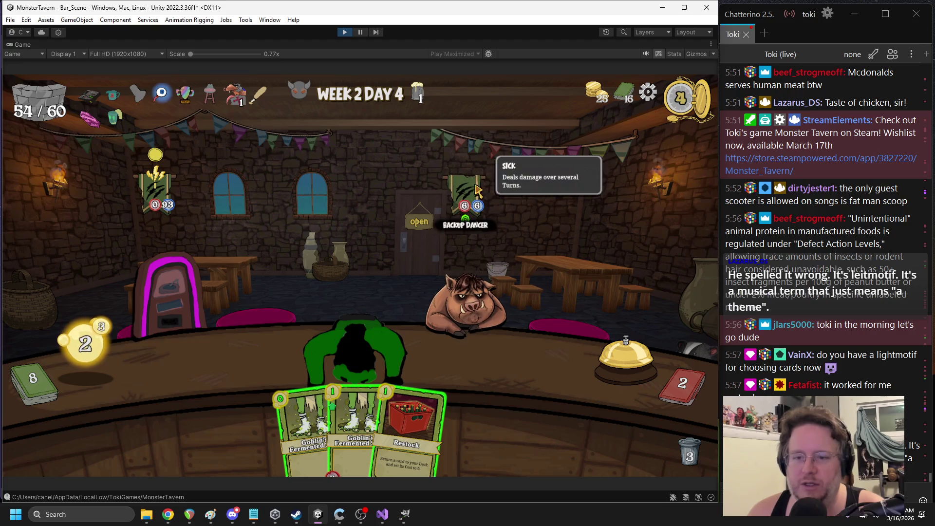
{"action": "left_click", "coordinate": [348, 32]}
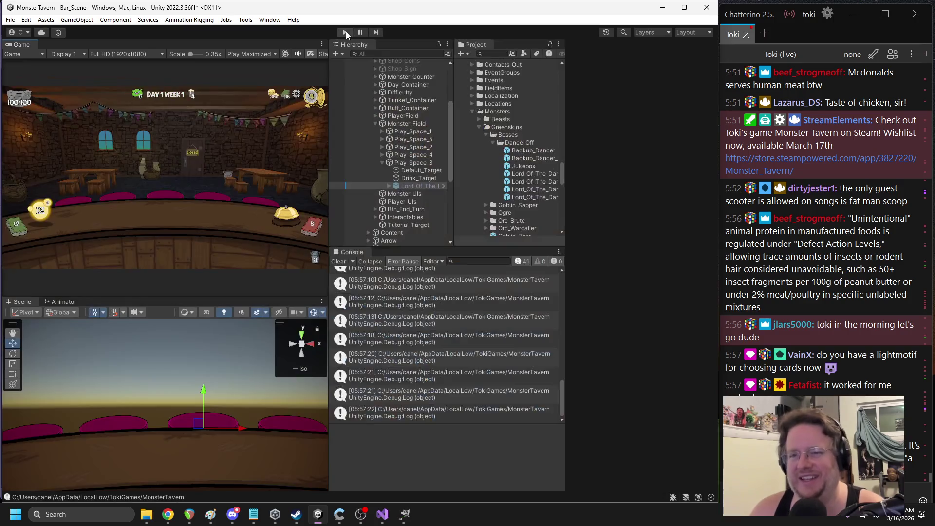
Assign Dancer_01_KO to the Lord_Of_The_Dance prefab's Sprite_Reborn_Sprite field and start Play mode
{"action": "left_click", "coordinate": [532, 174]}
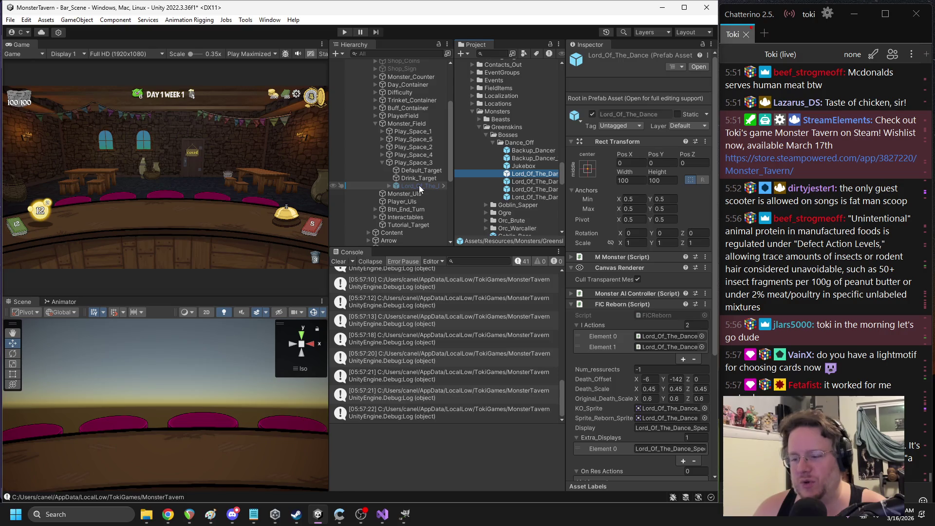
{"action": "left_click", "coordinate": [665, 418]}
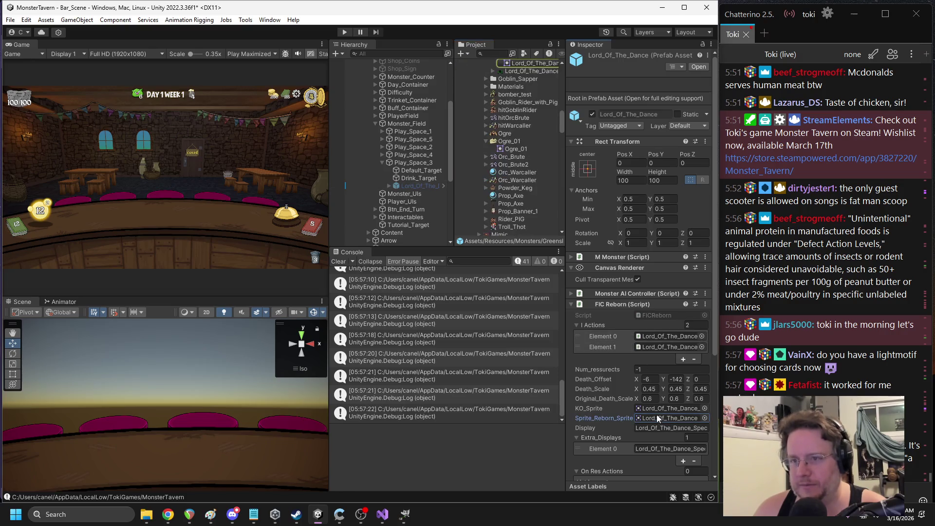
{"action": "scroll", "coordinate": [519, 175], "scroll_direction": "up", "scroll_amount": 3}
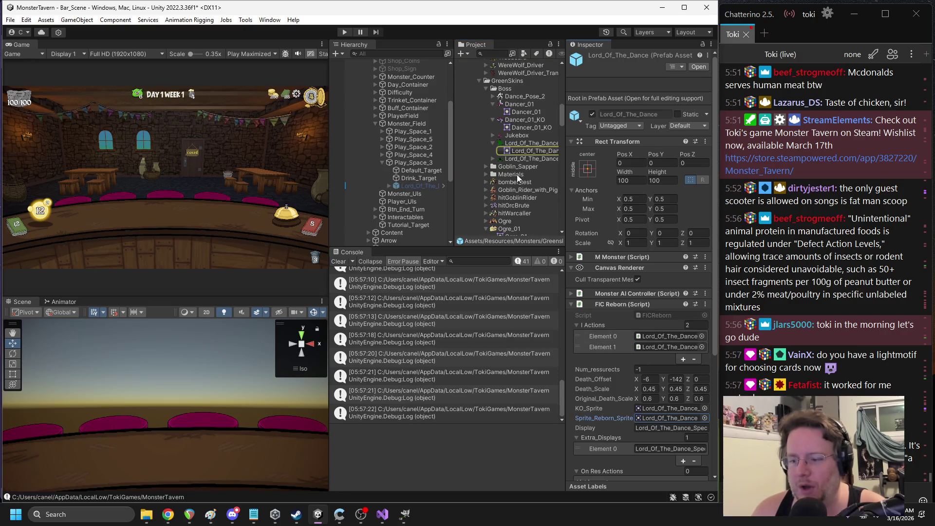
{"action": "left_click", "coordinate": [659, 407]}
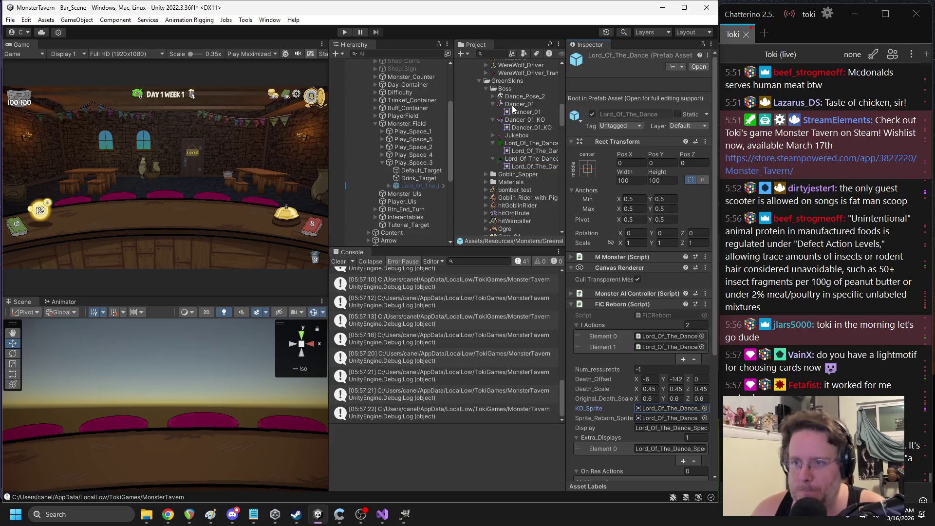
{"action": "left_click_drag", "start_coordinate": [655, 410], "coordinate": [653, 416]}
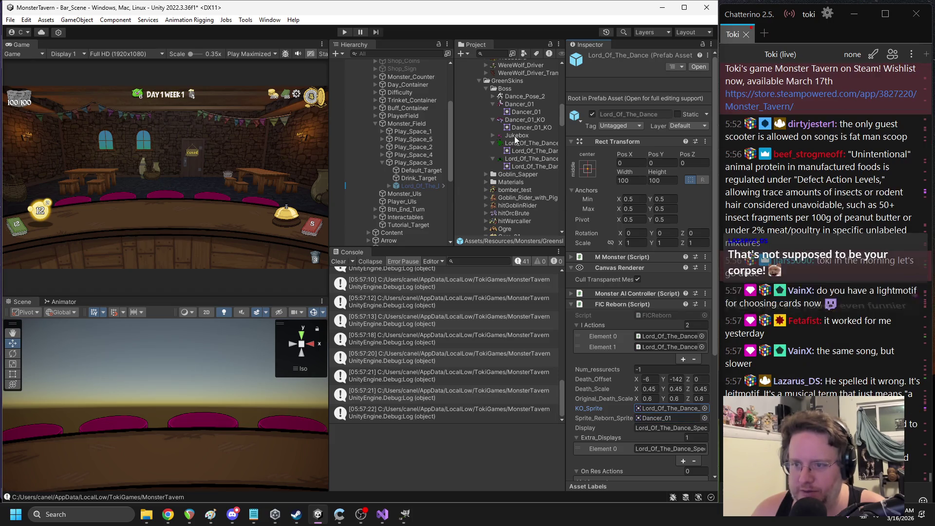
{"action": "left_click_drag", "start_coordinate": [662, 422], "coordinate": [662, 422]}
{"action": "left_click", "coordinate": [346, 32]}
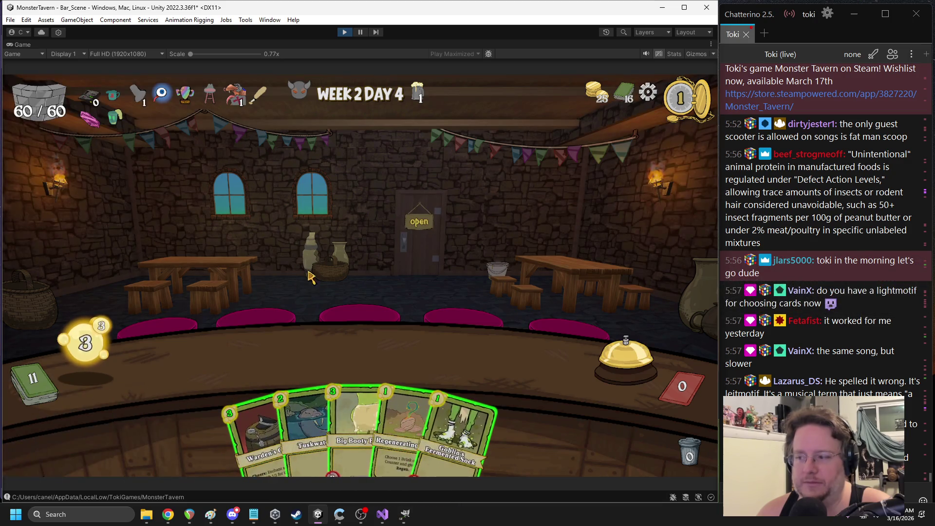
Play Big Booty, Sneeze and Green Slop to KO the boss, then stop Play mode
{"action": "left_click_drag", "start_coordinate": [359, 429], "coordinate": [314, 309]}
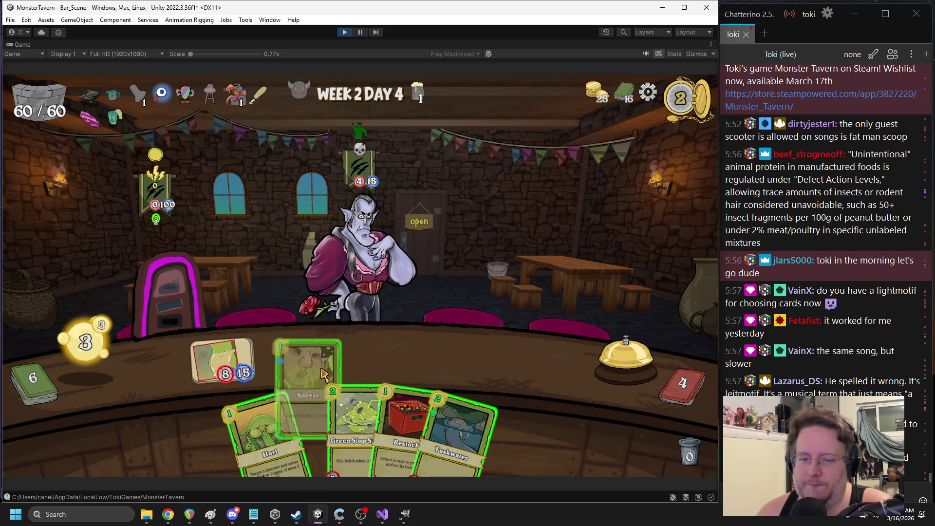
{"action": "left_click_drag", "start_coordinate": [307, 429], "coordinate": [361, 243]}
{"action": "left_click_drag", "start_coordinate": [332, 419], "coordinate": [366, 355]}
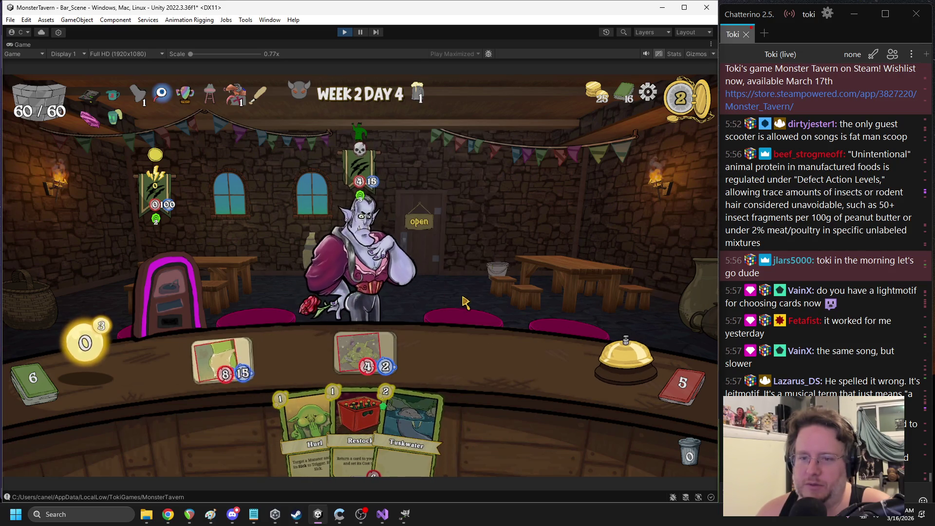
{"action": "left_click", "coordinate": [608, 351]}
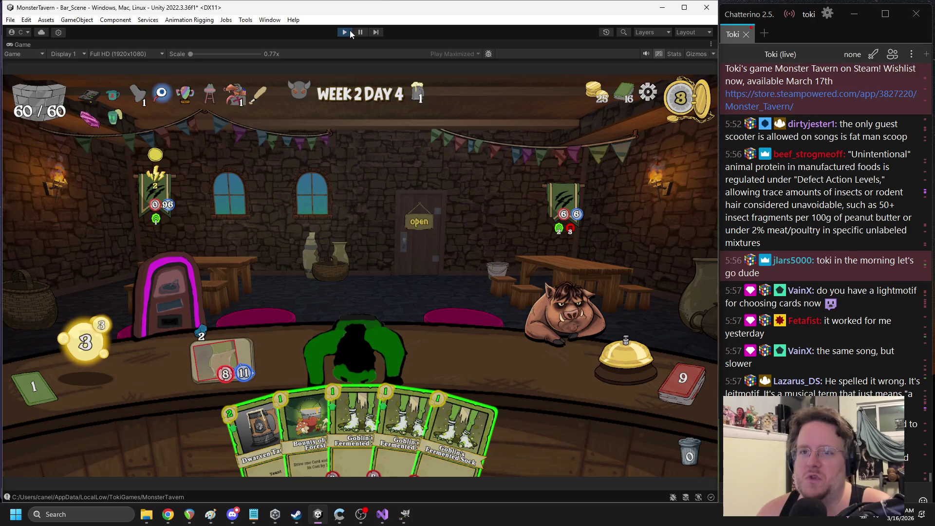
{"action": "left_click", "coordinate": [347, 31]}
{"action": "left_click", "coordinate": [528, 159]}
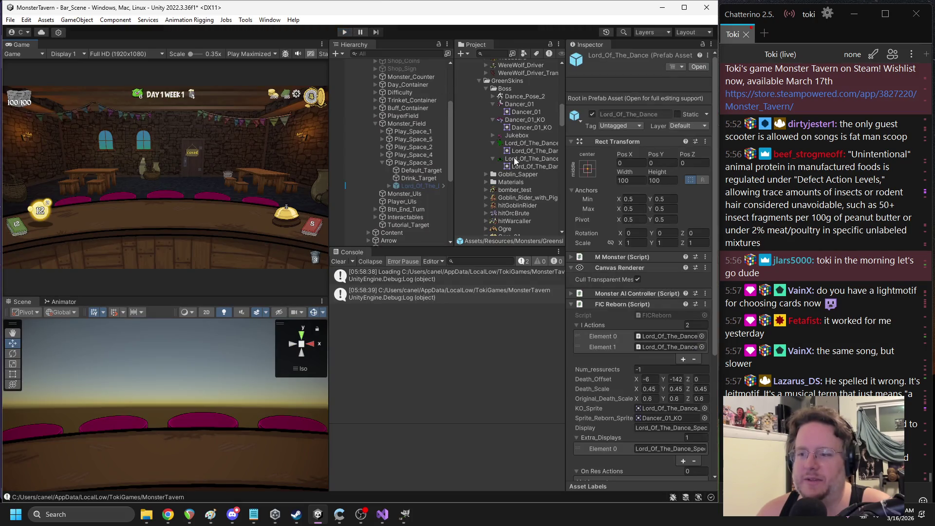
Assign Dancer_01_KO as the KO sprite and Dancer_01 as the reborn sprite, then press Play
{"action": "scroll", "coordinate": [536, 188], "scroll_direction": "up", "scroll_amount": 5}
{"action": "scroll", "coordinate": [538, 188], "scroll_direction": "down", "scroll_amount": 6}
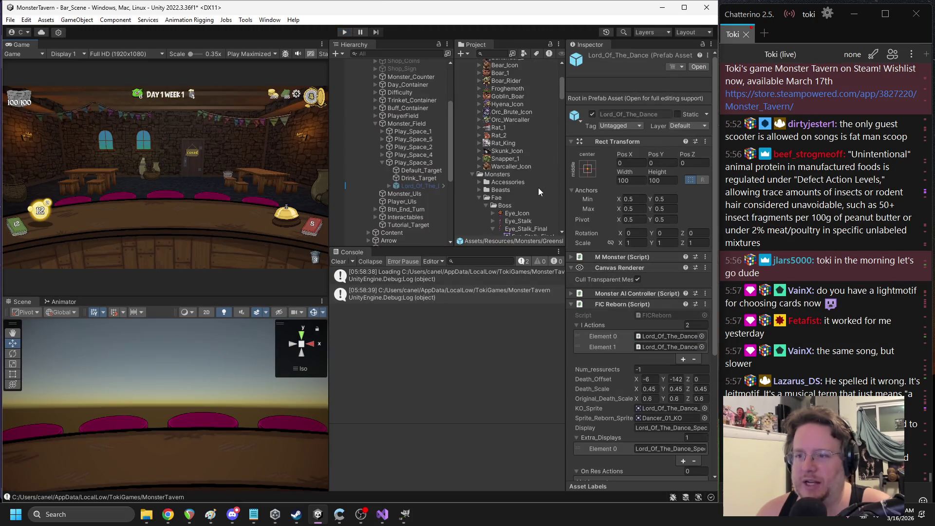
{"action": "scroll", "coordinate": [533, 189], "scroll_direction": "down", "scroll_amount": 10}
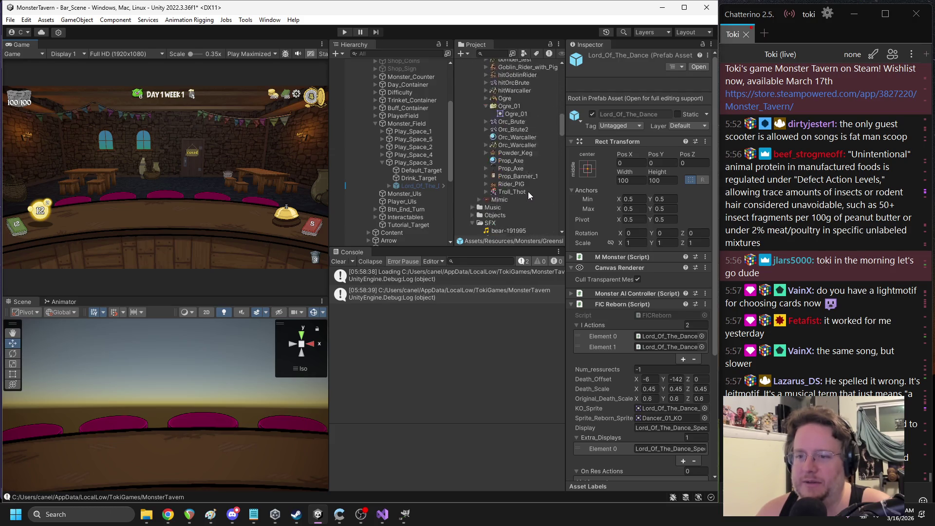
{"action": "left_click", "coordinate": [658, 417]}
{"action": "scroll", "coordinate": [489, 163], "scroll_direction": "up", "scroll_amount": 2}
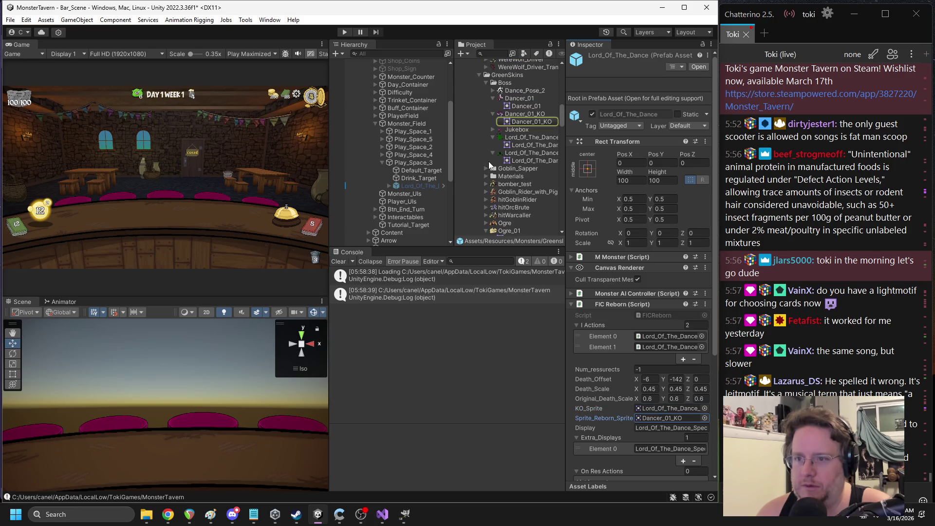
{"action": "left_click", "coordinate": [664, 408]}
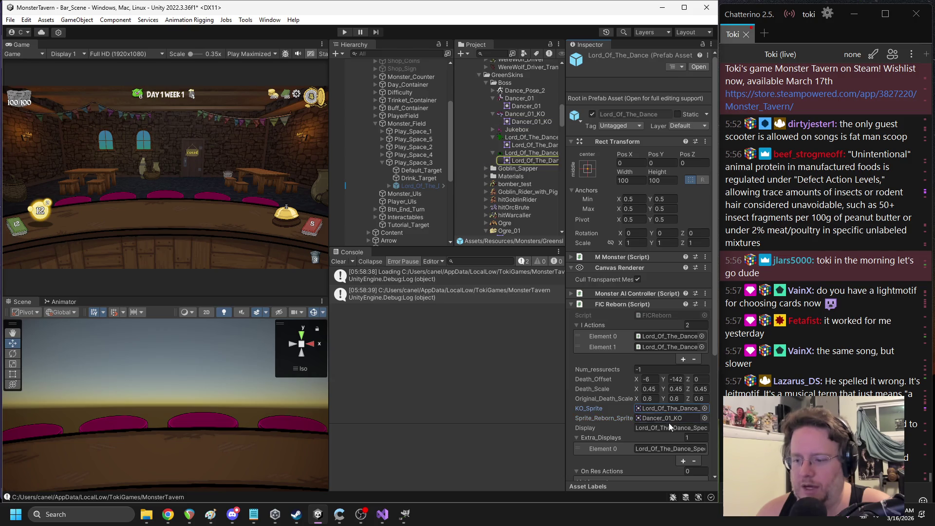
{"action": "left_click", "coordinate": [658, 417]}
{"action": "mouse_move", "coordinate": [513, 125]}
{"action": "left_mouse_down"}
{"action": "mouse_move", "coordinate": [638, 350]}
{"action": "mouse_move", "coordinate": [652, 408]}
{"action": "left_mouse_up"}
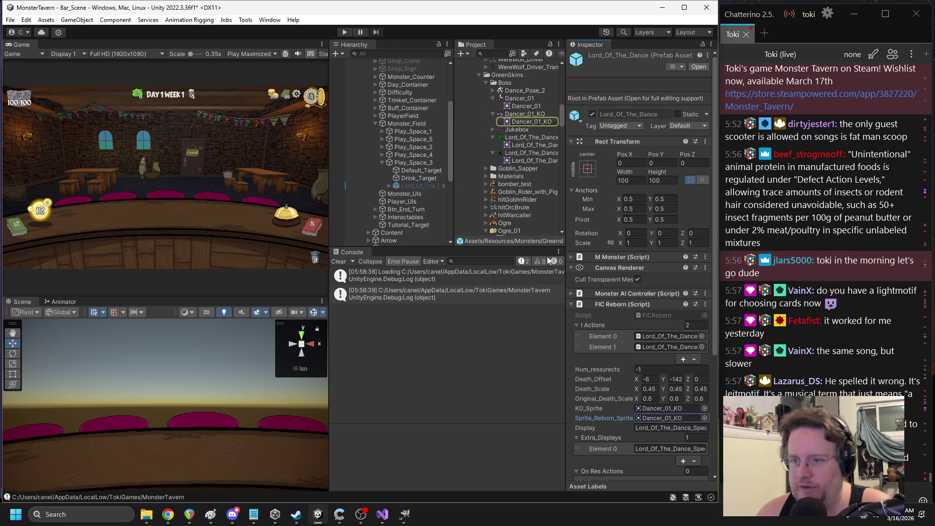
{"action": "left_click_drag", "start_coordinate": [510, 101], "coordinate": [666, 417]}
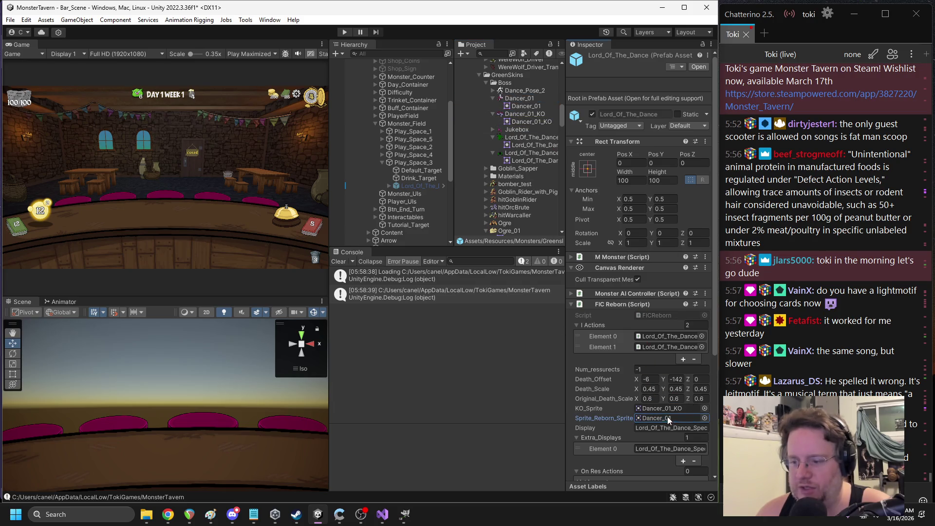
{"action": "left_click", "coordinate": [344, 31]}
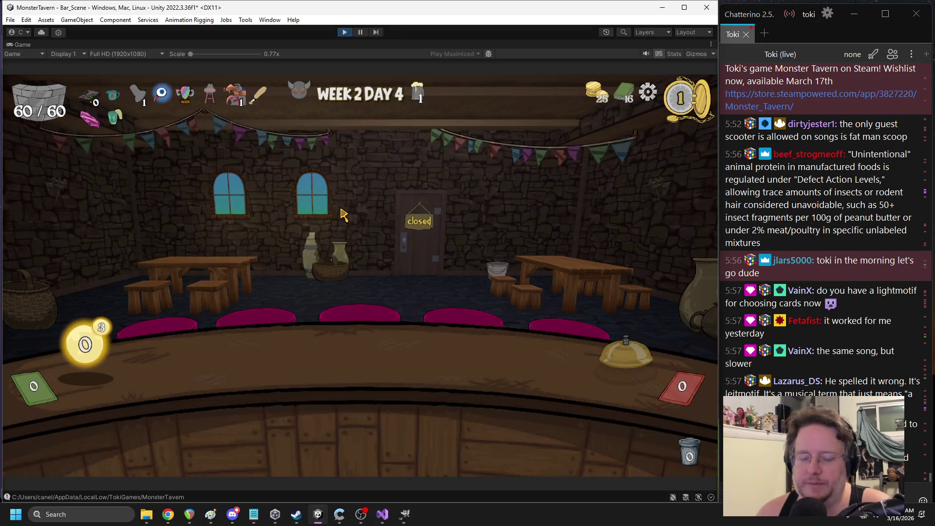
Play Dwarven Tankard and Goblin's Fermented Sock onto the bar and end the turn
{"action": "left_click_drag", "start_coordinate": [311, 428], "coordinate": [221, 360]}
{"action": "mouse_move", "coordinate": [390, 428]}
{"action": "left_mouse_down"}
{"action": "mouse_move", "coordinate": [370, 341]}
{"action": "mouse_move", "coordinate": [365, 349]}
{"action": "left_mouse_up"}
{"action": "left_click", "coordinate": [609, 361]}
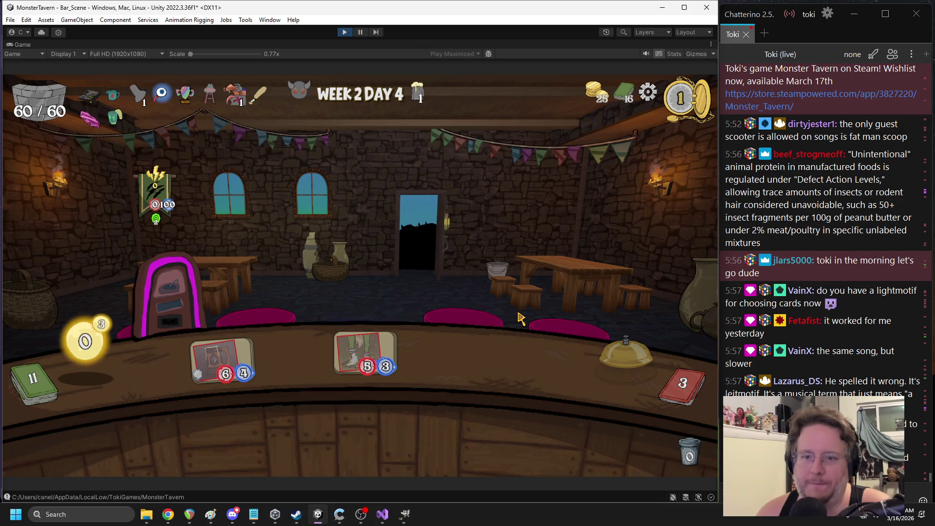
Attack with the tankard, play Bounty of the Forest, Sock and Tuskwater until KO, then pause
{"action": "left_click", "coordinate": [221, 361]}
{"action": "left_click_drag", "start_coordinate": [353, 428], "coordinate": [489, 271]}
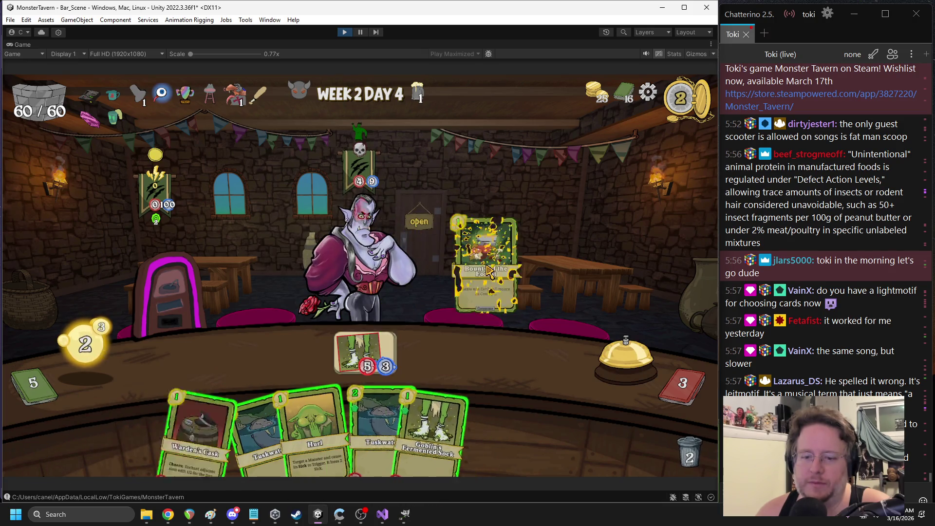
{"action": "mouse_move", "coordinate": [199, 428]}
{"action": "left_mouse_down"}
{"action": "mouse_move", "coordinate": [281, 344]}
{"action": "mouse_move", "coordinate": [479, 389]}
{"action": "mouse_move", "coordinate": [358, 348]}
{"action": "left_mouse_up"}
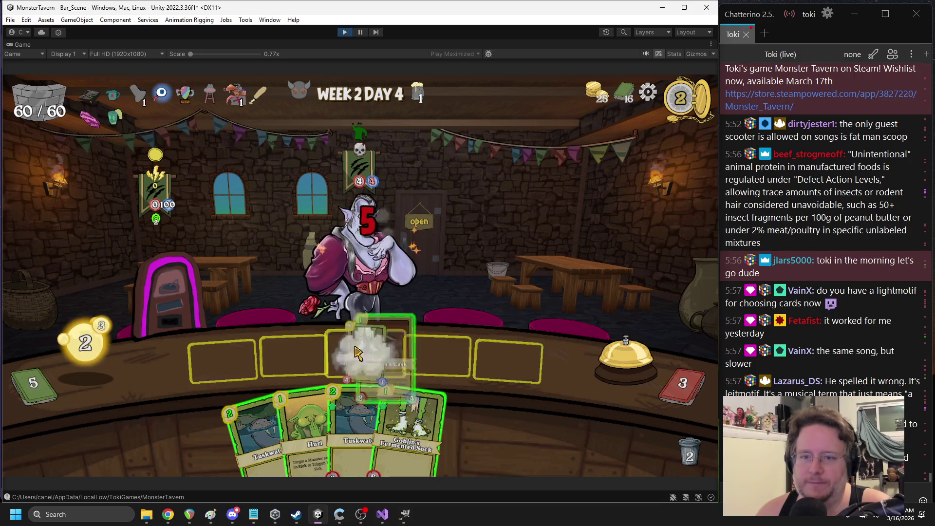
{"action": "left_click_drag", "start_coordinate": [418, 412], "coordinate": [414, 312]}
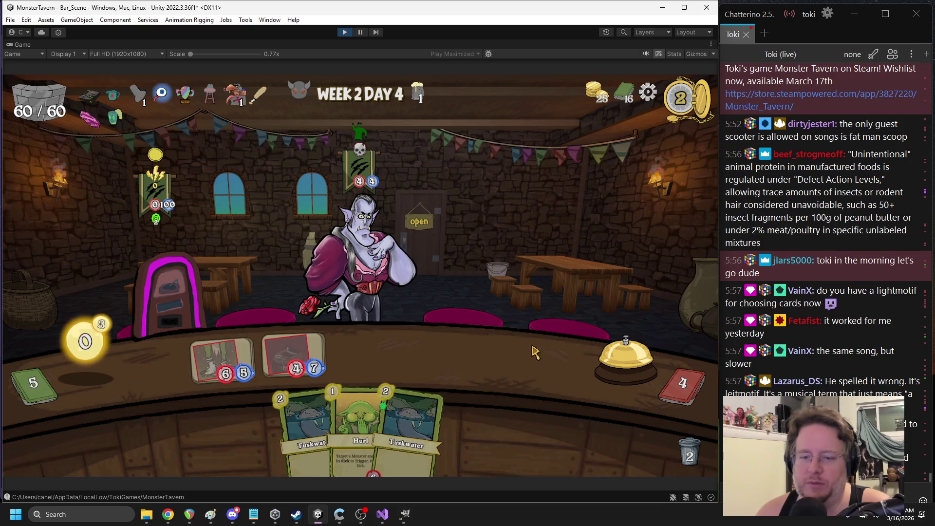
{"action": "left_click_drag", "start_coordinate": [282, 428], "coordinate": [492, 319]}
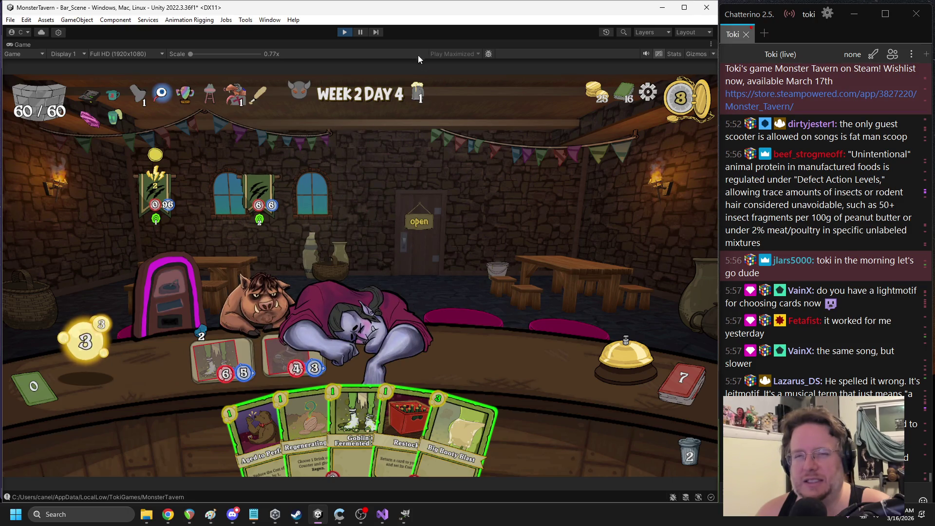
{"action": "left_click", "coordinate": [360, 32]}
{"action": "left_click", "coordinate": [201, 421]}
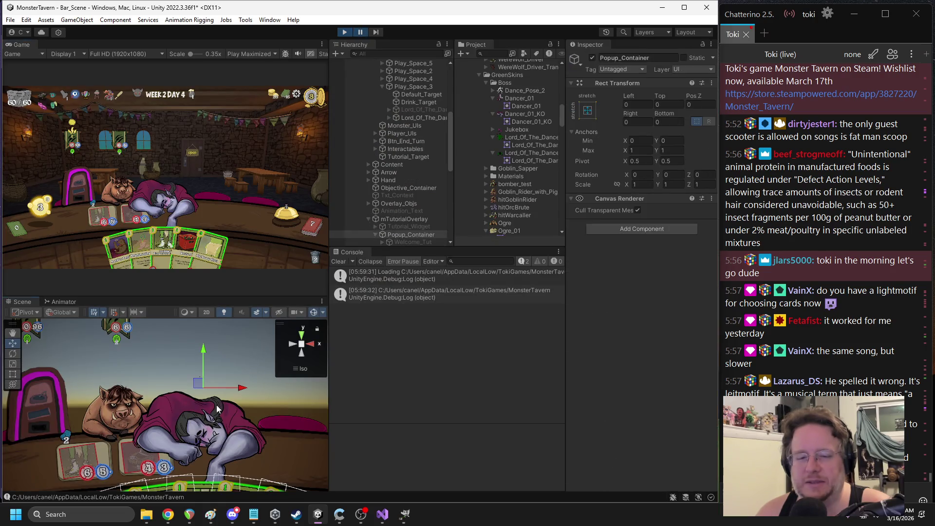
Select various scene objects around the knocked-out boss and browse the UI hierarchy
{"action": "left_click", "coordinate": [201, 421]}
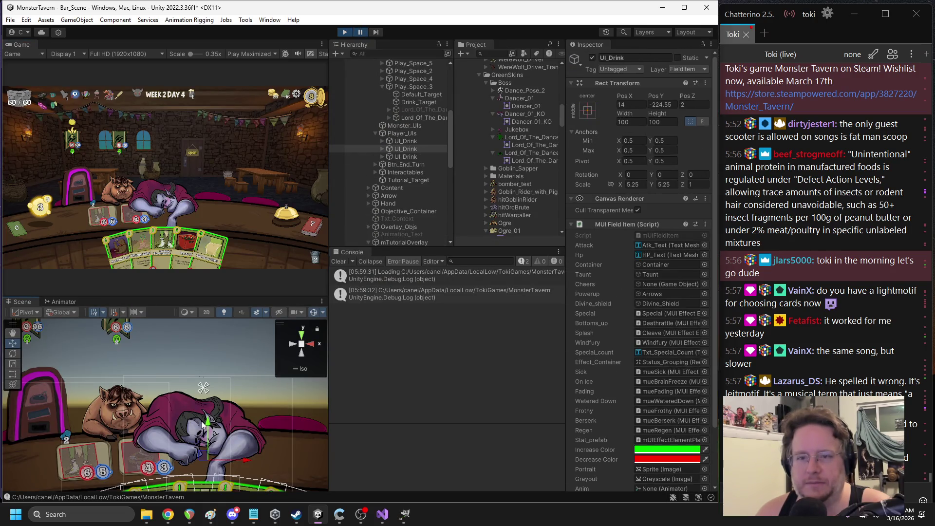
{"action": "left_click", "coordinate": [193, 437]}
{"action": "left_click", "coordinate": [194, 436]}
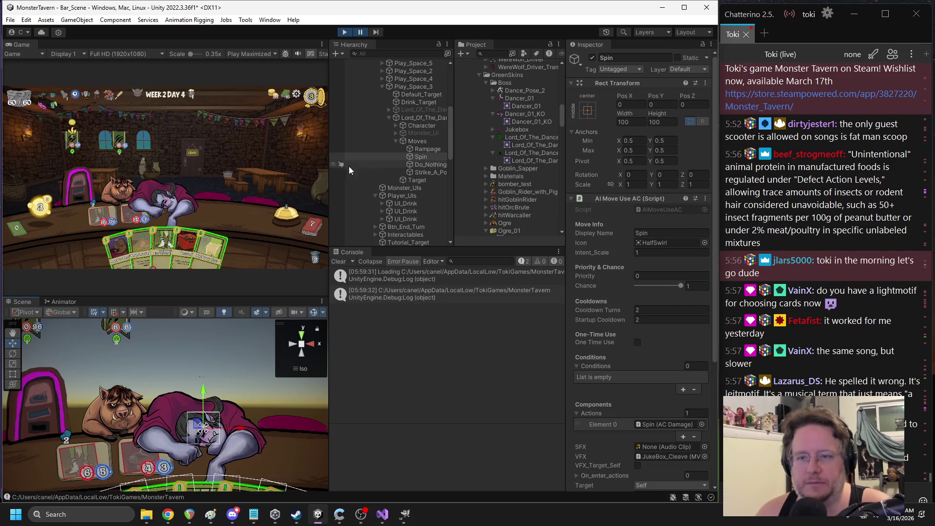
{"action": "left_click", "coordinate": [159, 414]}
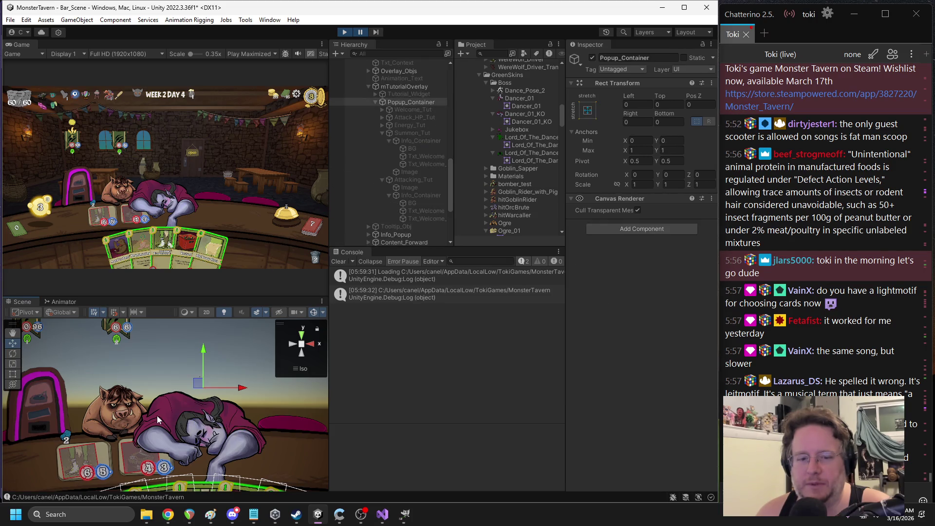
{"action": "left_click", "coordinate": [157, 417]}
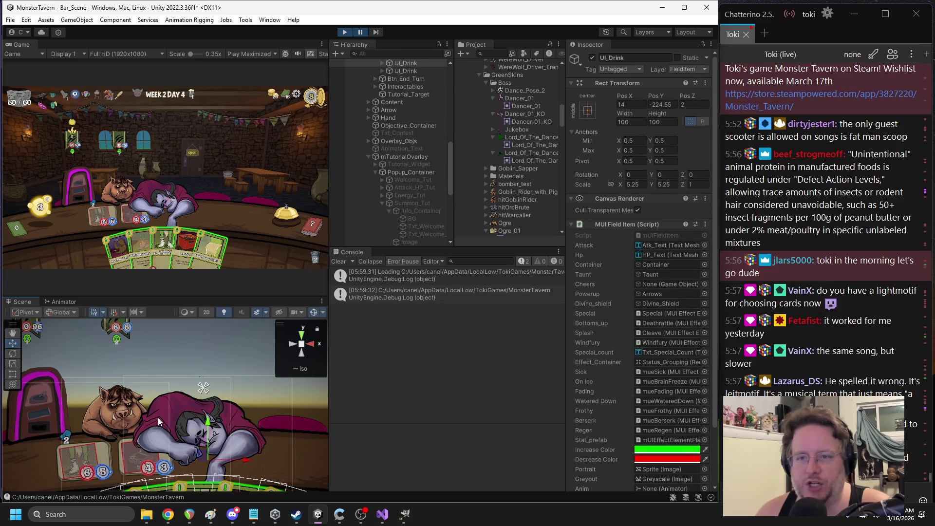
{"action": "scroll", "coordinate": [387, 147], "scroll_direction": "up", "scroll_amount": 10}
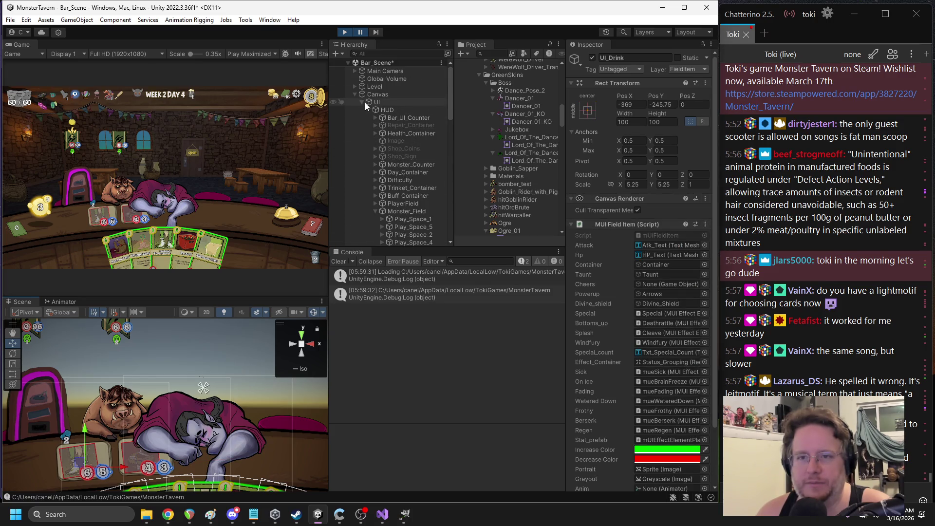
{"action": "left_click", "coordinate": [363, 102]}
{"action": "left_click", "coordinate": [360, 103]}
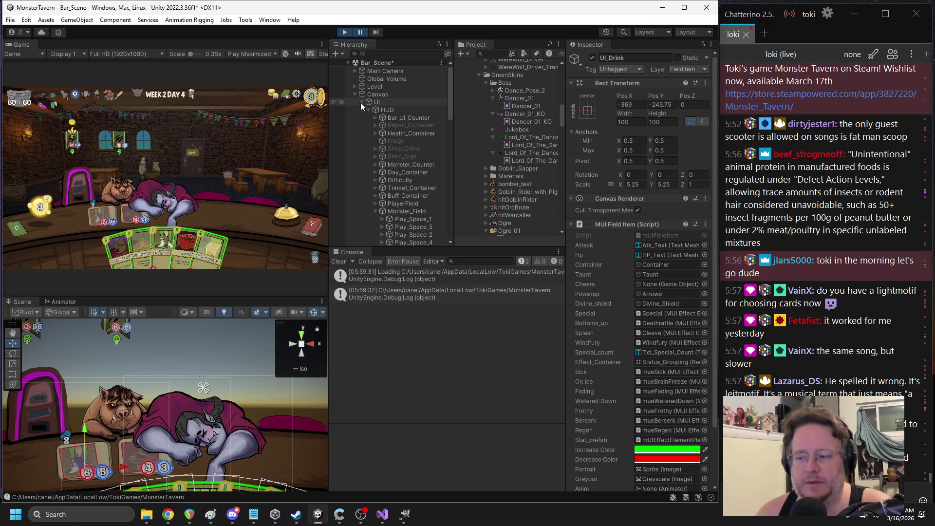
{"action": "scroll", "coordinate": [380, 219], "scroll_direction": "down", "scroll_amount": 3}
{"action": "scroll", "coordinate": [390, 202], "scroll_direction": "down", "scroll_amount": 2}
Expand Lord_Of_The_Dance > Character and inspect the Sprite's image and scale
{"action": "left_click", "coordinate": [413, 194]}
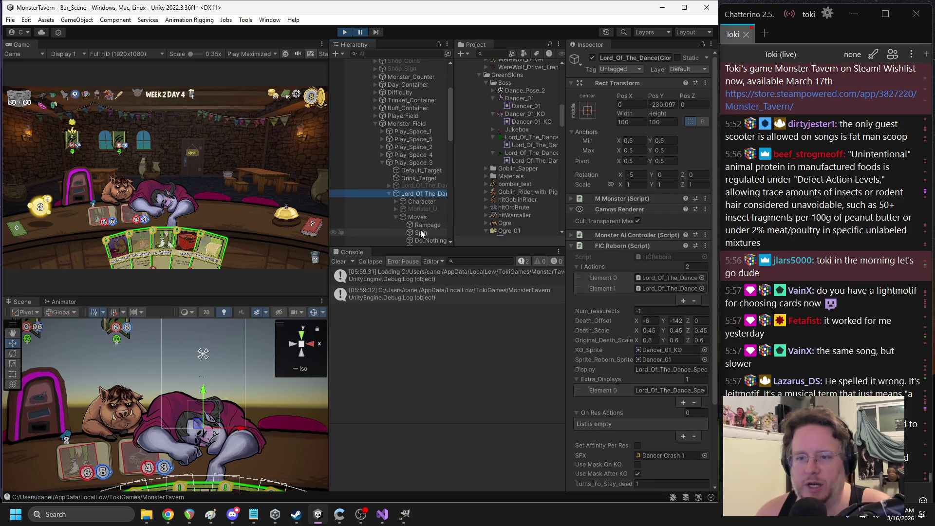
{"action": "scroll", "coordinate": [422, 235], "scroll_direction": "down", "scroll_amount": 2}
{"action": "left_click", "coordinate": [397, 187]}
{"action": "left_click", "coordinate": [409, 170]}
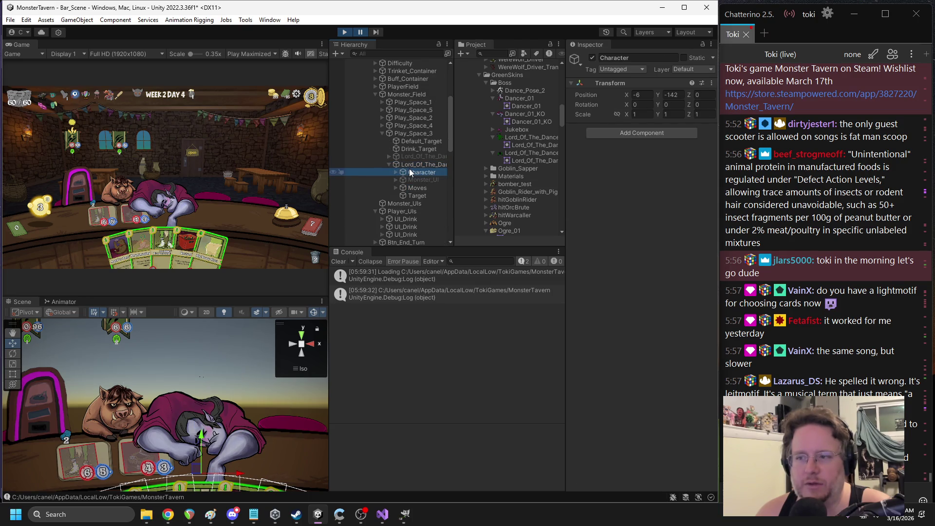
{"action": "left_click", "coordinate": [396, 172]}
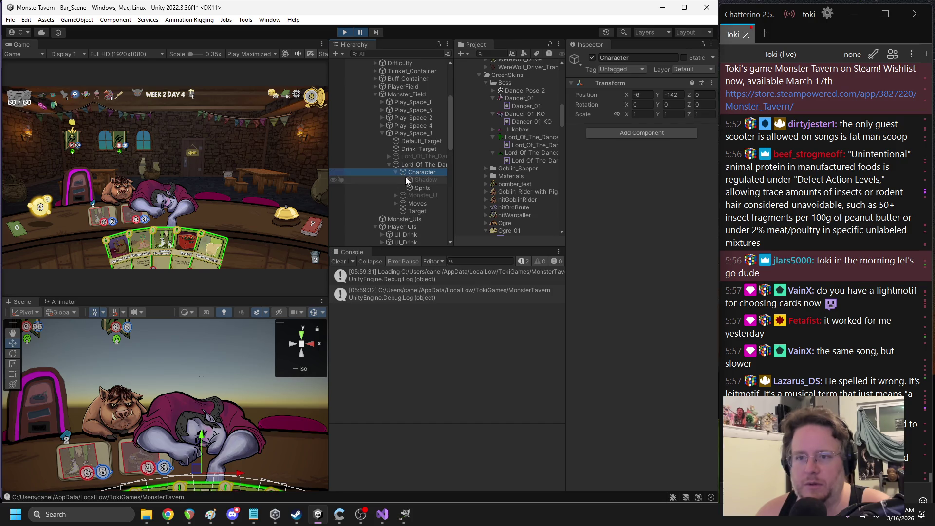
{"action": "left_click", "coordinate": [416, 189]}
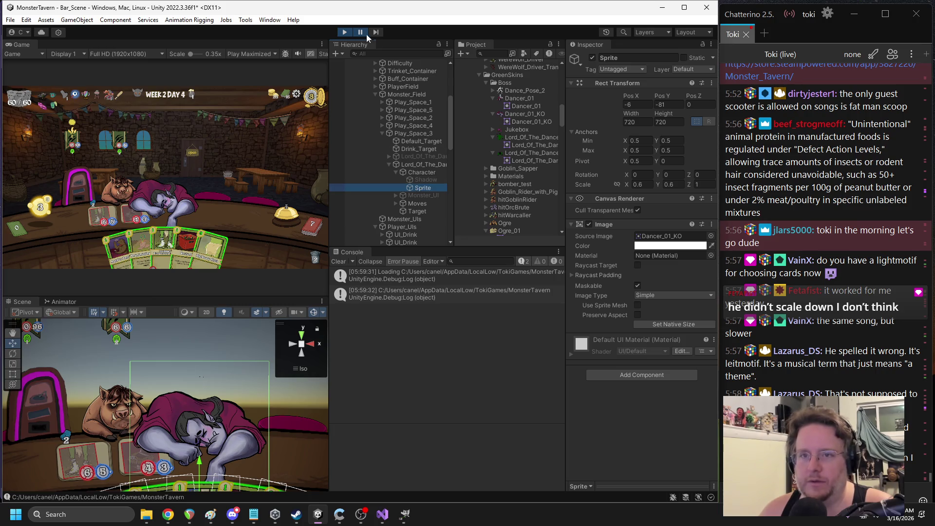
Stop Play mode and bring up FICReborn.cs's field declarations in Visual Studio
{"action": "left_click", "coordinate": [344, 32]}
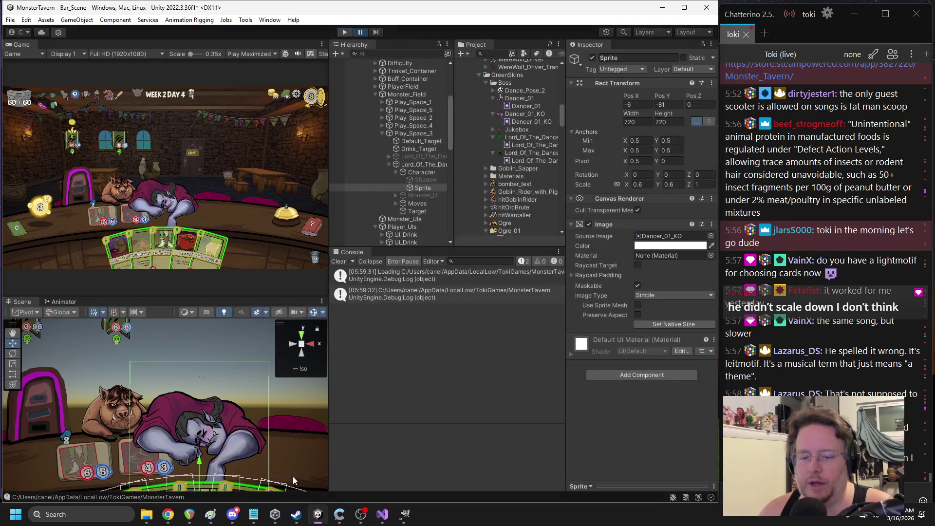
{"action": "left_click", "coordinate": [382, 514]}
{"action": "left_click", "coordinate": [692, 95]}
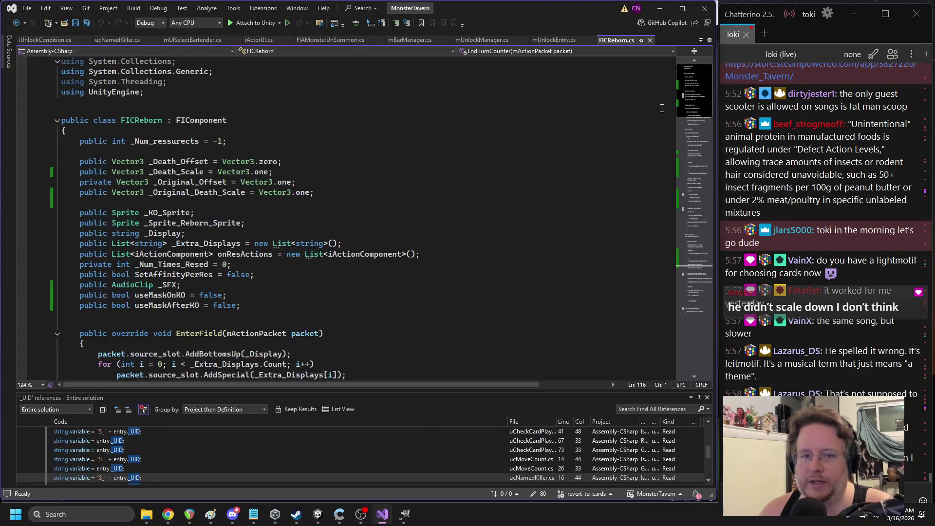
Search FICReborn.cs for _Death_Scale and find where the character is scaled by it
{"action": "double_click", "coordinate": [176, 171]}
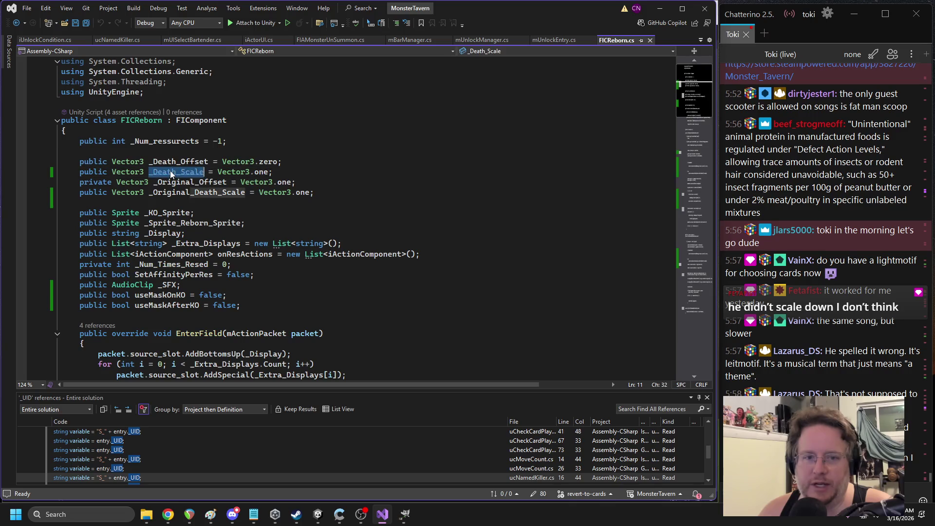
{"action": "key", "text": "ctrl+f"}
{"action": "scroll", "coordinate": [381, 288], "scroll_direction": "down", "scroll_amount": 6}
{"action": "scroll", "coordinate": [380, 288], "scroll_direction": "down", "scroll_amount": 6}
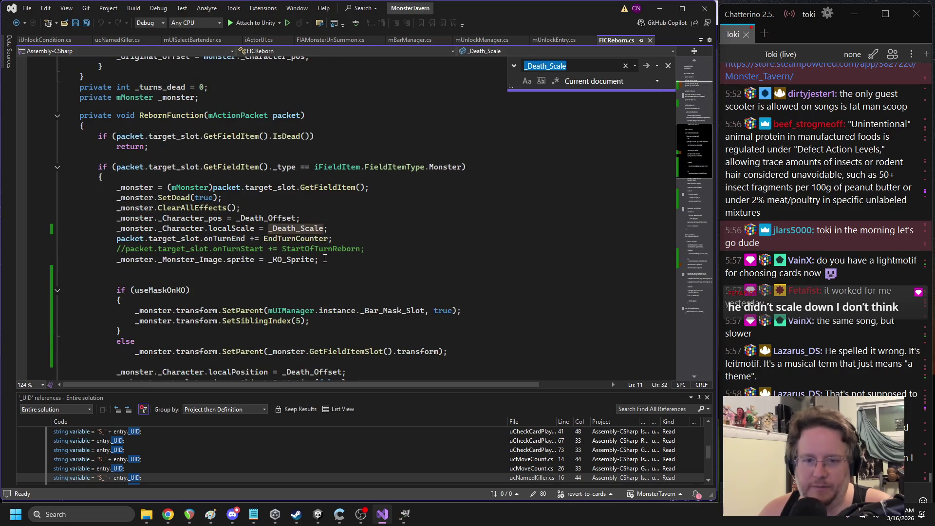
{"action": "double_click", "coordinate": [285, 228]}
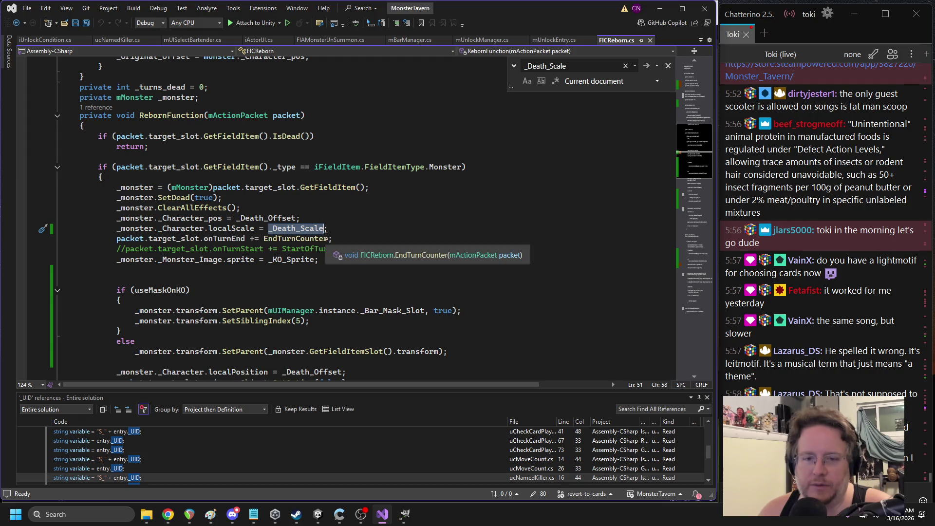
Search for localScale usages and return to the RebornFunction _Death_Scale line
{"action": "double_click", "coordinate": [233, 228]}
{"action": "key", "text": "ctrl+f"}
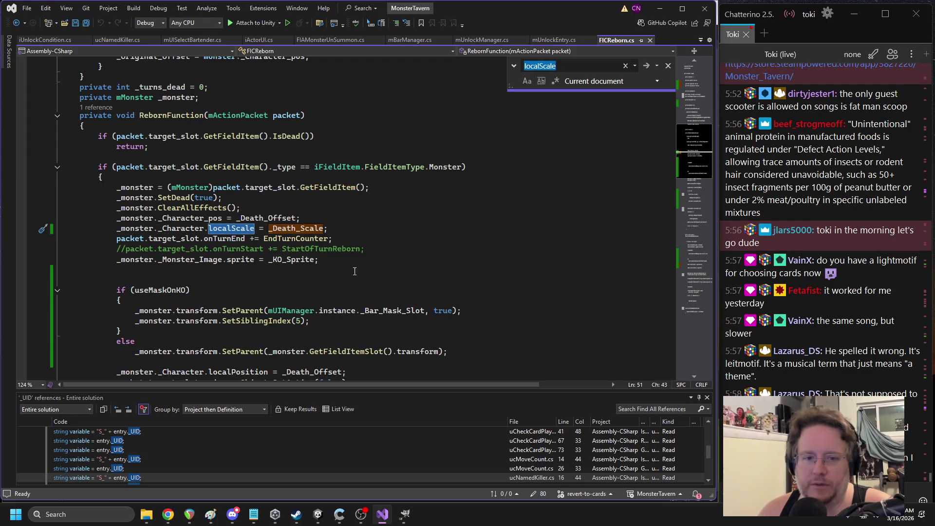
{"action": "scroll", "coordinate": [359, 272], "scroll_direction": "down", "scroll_amount": 9}
{"action": "scroll", "coordinate": [359, 271], "scroll_direction": "down", "scroll_amount": 8}
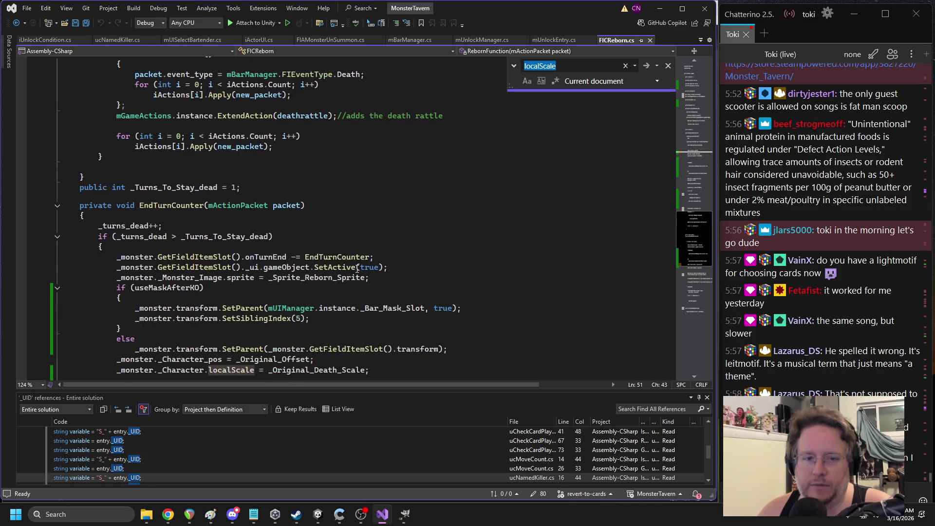
{"action": "scroll", "coordinate": [408, 230], "scroll_direction": "down", "scroll_amount": 3}
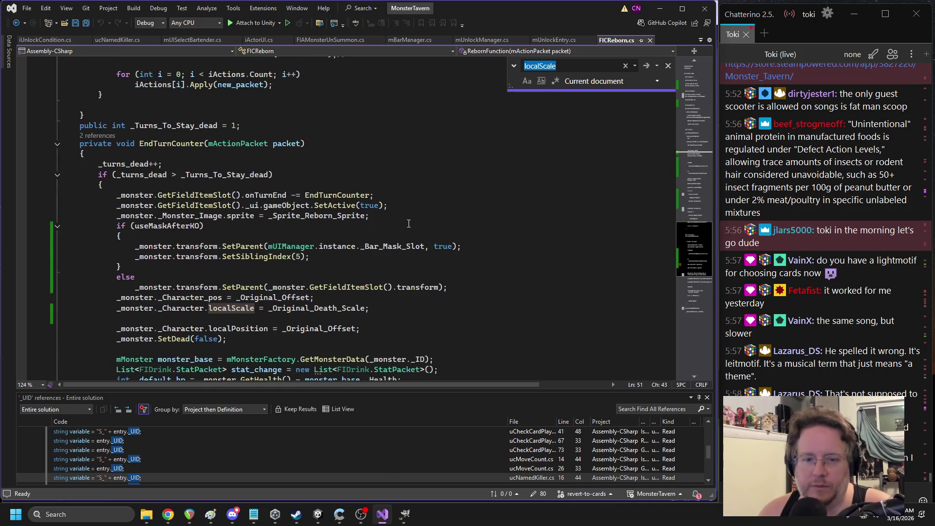
{"action": "scroll", "coordinate": [408, 223], "scroll_direction": "down", "scroll_amount": 3}
{"action": "scroll", "coordinate": [408, 223], "scroll_direction": "down", "scroll_amount": 4}
{"action": "scroll", "coordinate": [407, 222], "scroll_direction": "up", "scroll_amount": 6}
{"action": "scroll", "coordinate": [407, 223], "scroll_direction": "up", "scroll_amount": 1}
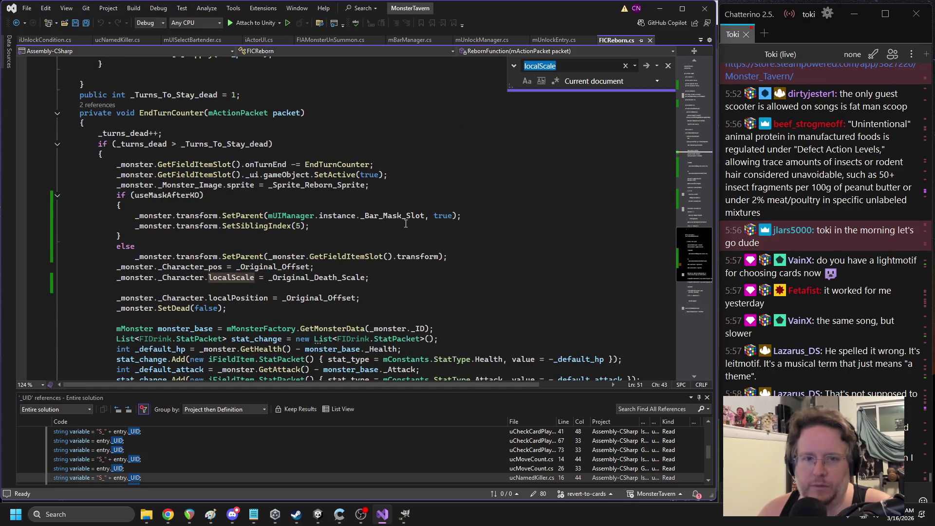
{"action": "scroll", "coordinate": [427, 219], "scroll_direction": "up", "scroll_amount": 20}
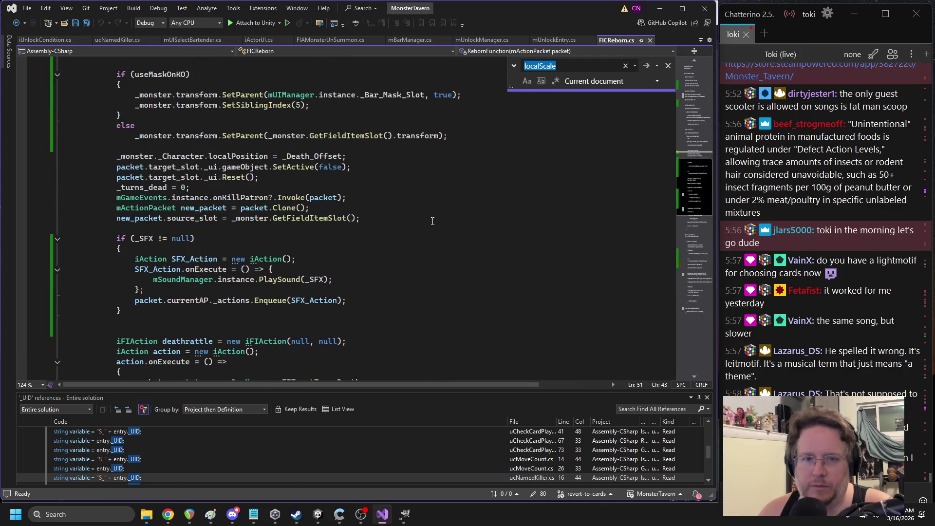
{"action": "scroll", "coordinate": [424, 222], "scroll_direction": "up", "scroll_amount": 3}
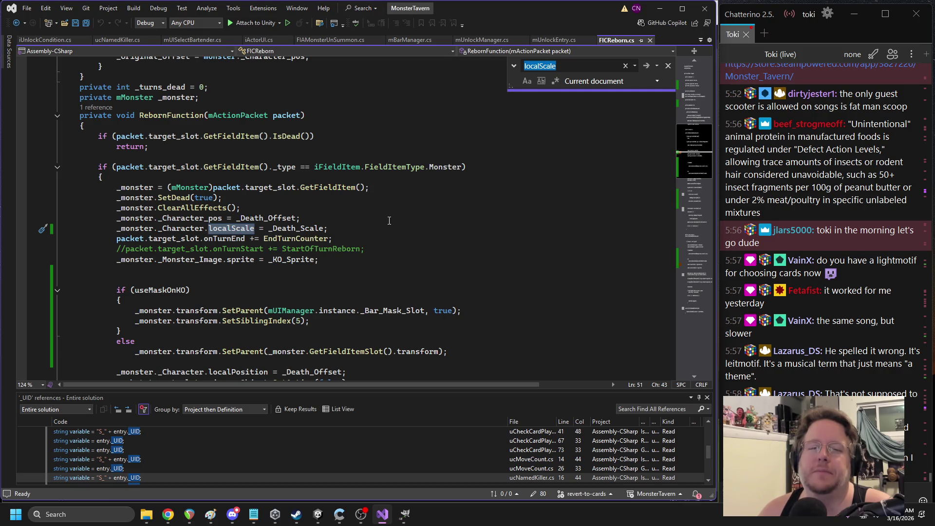
Search the Project for 'lord_of' and show the Lord_Of_The_Dance prefab's M Monster fields
{"action": "left_click", "coordinate": [314, 515]}
{"action": "scroll", "coordinate": [504, 94], "scroll_direction": "up", "scroll_amount": 7}
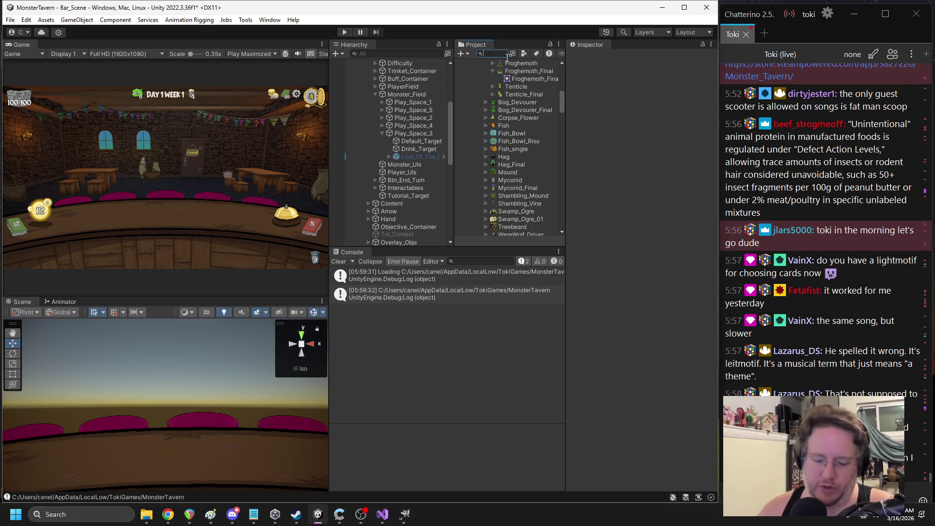
{"action": "type", "text": "lord_of"}
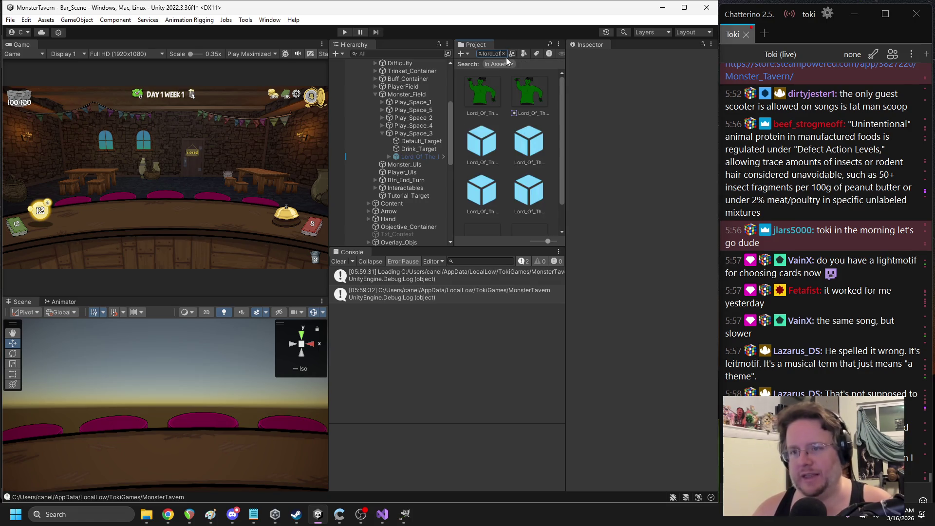
{"action": "left_click", "coordinate": [492, 132]}
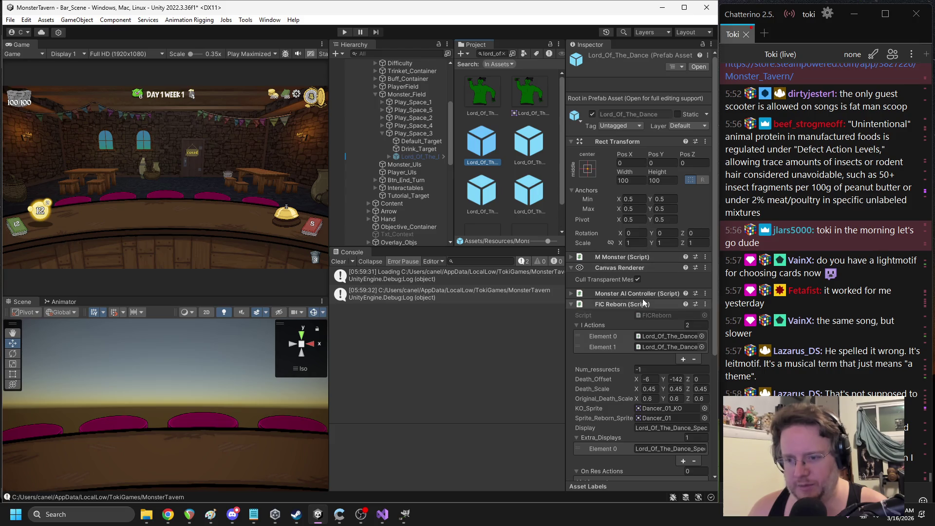
{"action": "left_click", "coordinate": [602, 257]}
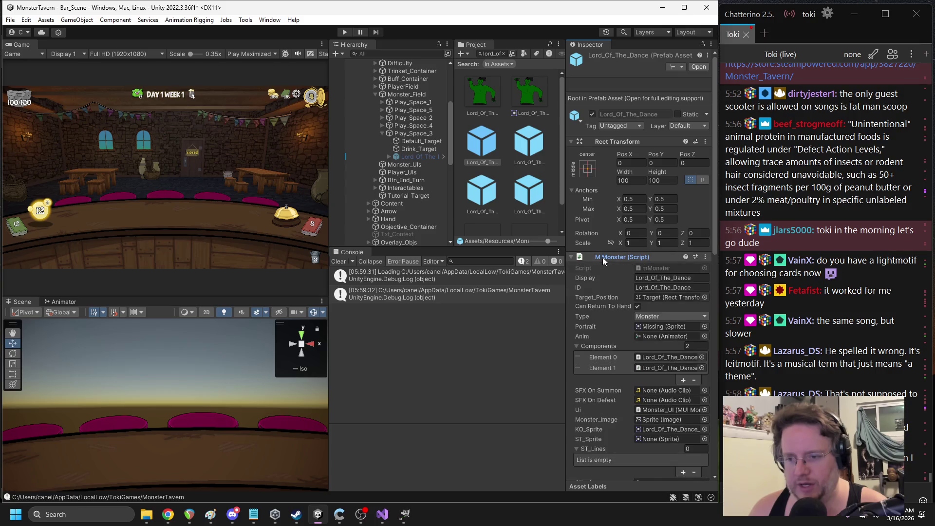
{"action": "scroll", "coordinate": [655, 329], "scroll_direction": "down", "scroll_amount": 5}
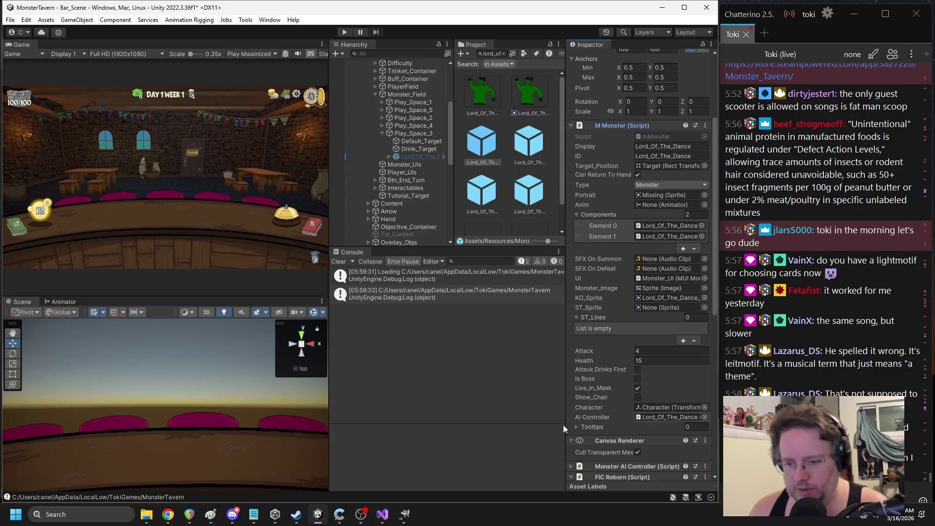
Highlight the _Character reference on the localScale line of the script
{"action": "left_click", "coordinate": [382, 513]}
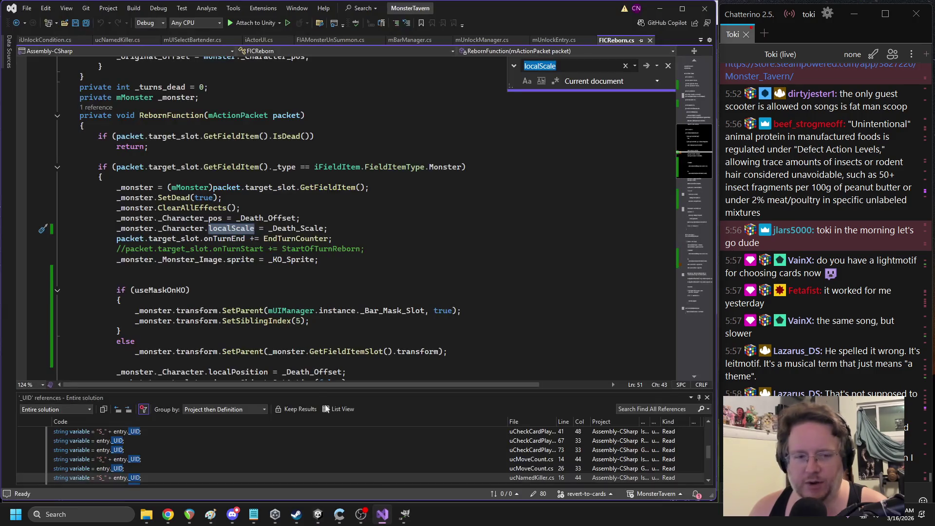
{"action": "double_click", "coordinate": [196, 227]}
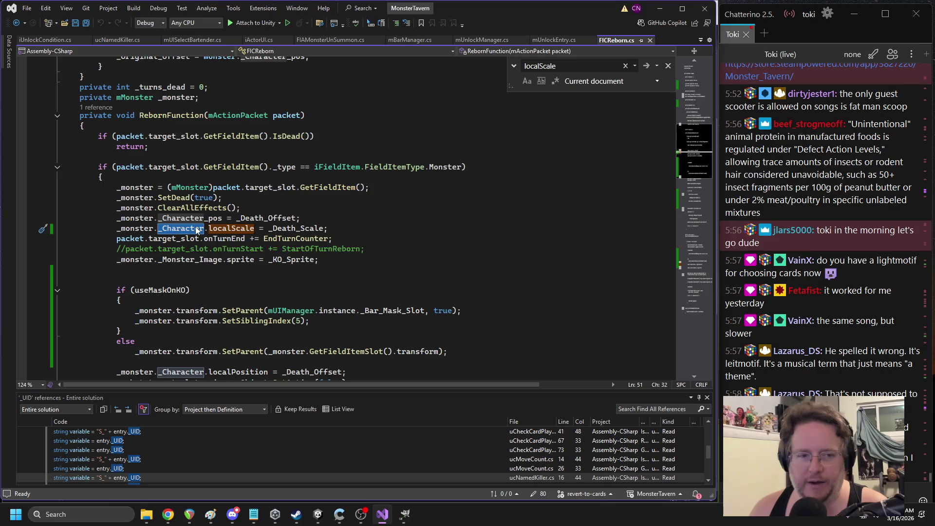
{"action": "left_click", "coordinate": [318, 516]}
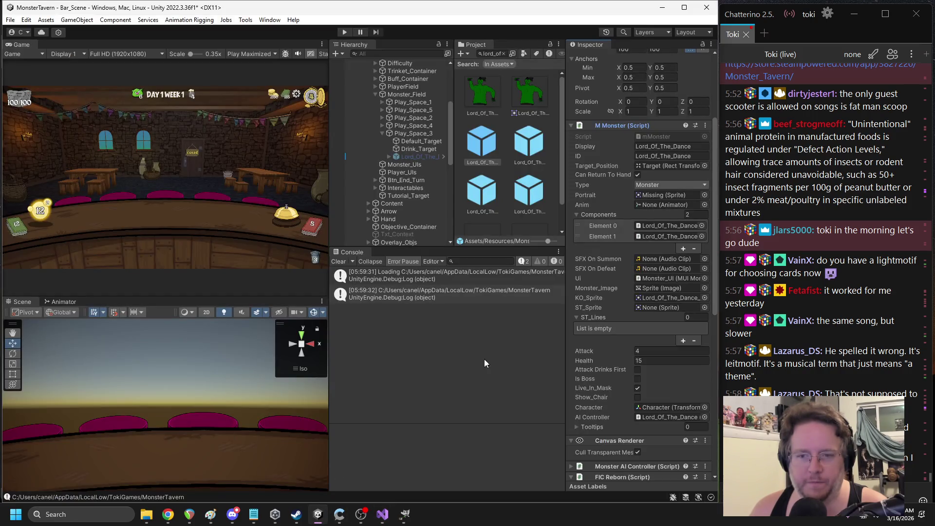
Enable Lord_Of_The_Dance and inspect its Character and Sprite children's scale
{"action": "left_click", "coordinate": [419, 155]}
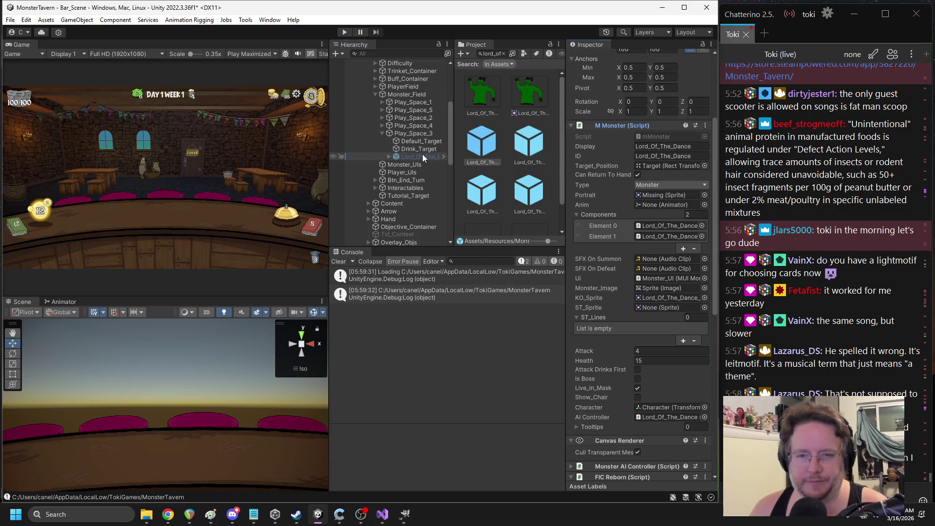
{"action": "left_click", "coordinate": [592, 57]}
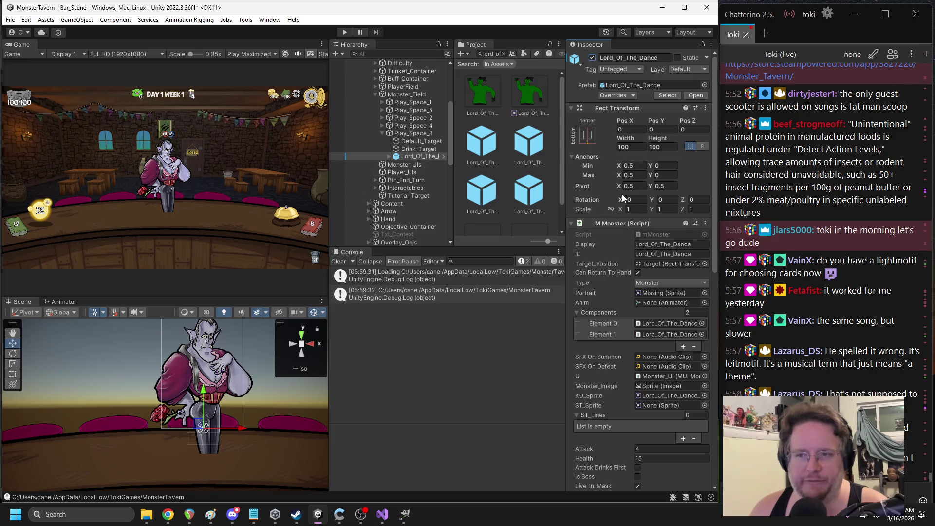
{"action": "left_click", "coordinate": [390, 156]}
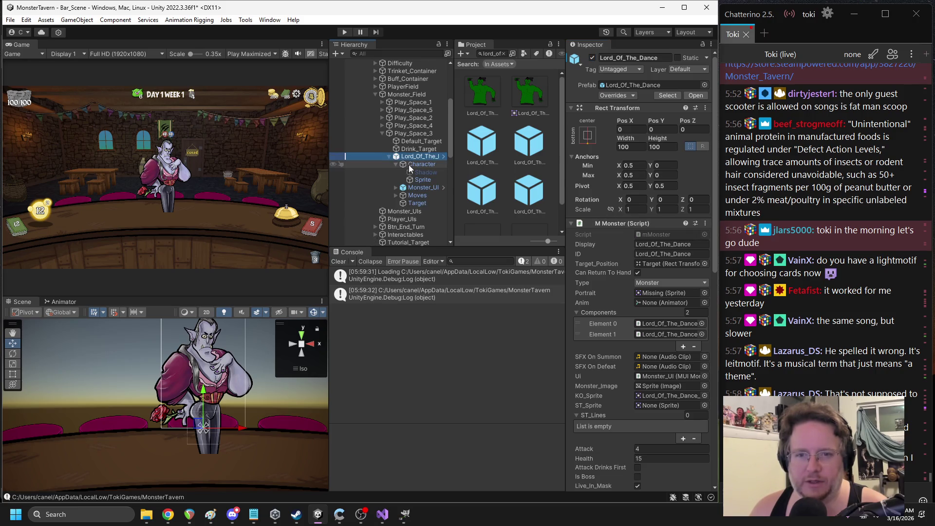
{"action": "left_click", "coordinate": [409, 165]}
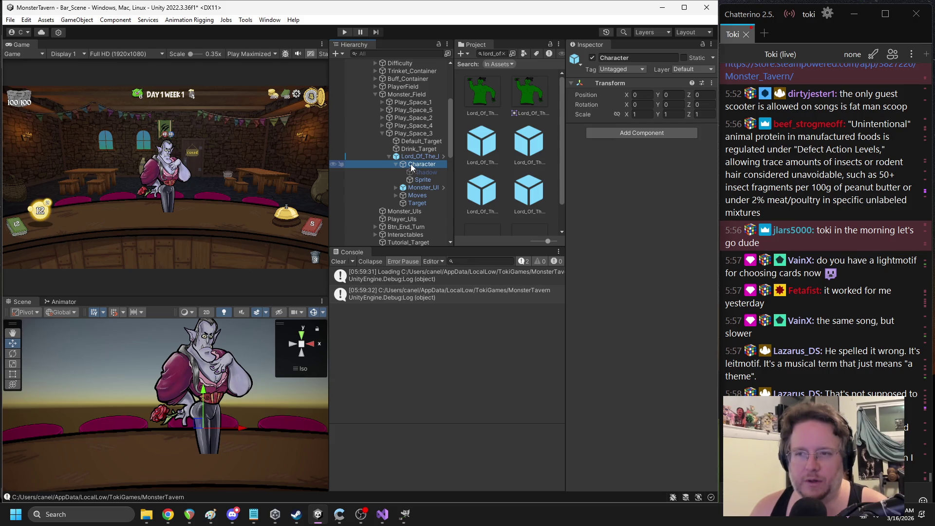
{"action": "left_click", "coordinate": [417, 178]}
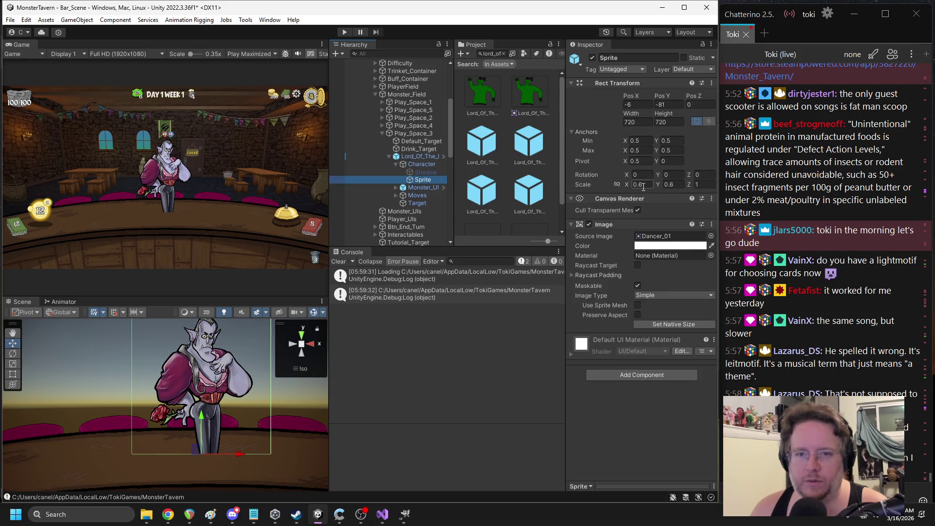
Compare the Character transform with the Sprite's 0.6 scale, then disable Lord_Of_The_Dance
{"action": "left_click", "coordinate": [419, 165]}
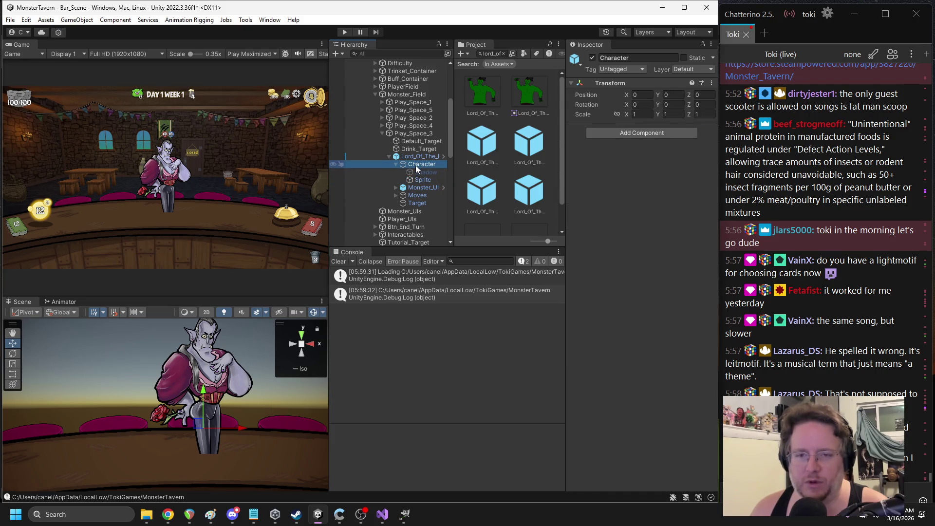
{"action": "left_click", "coordinate": [420, 180]}
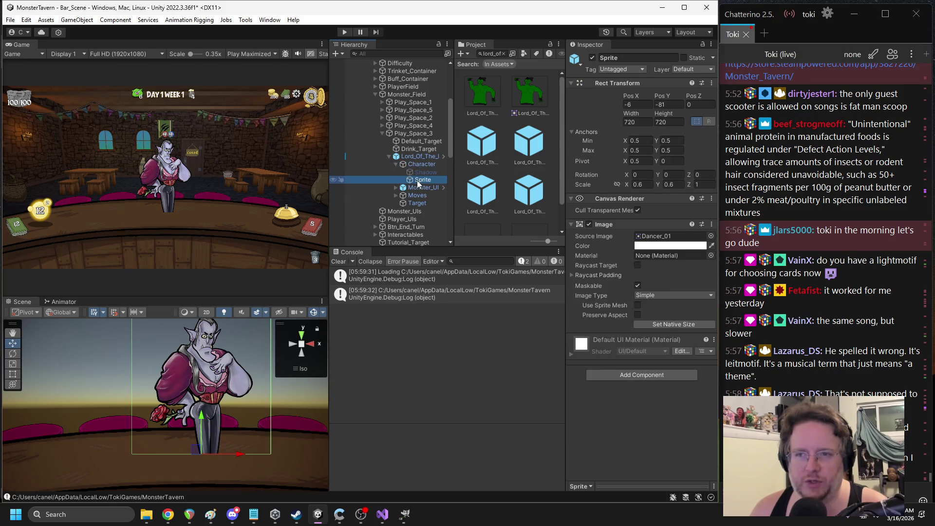
{"action": "left_click", "coordinate": [417, 156]}
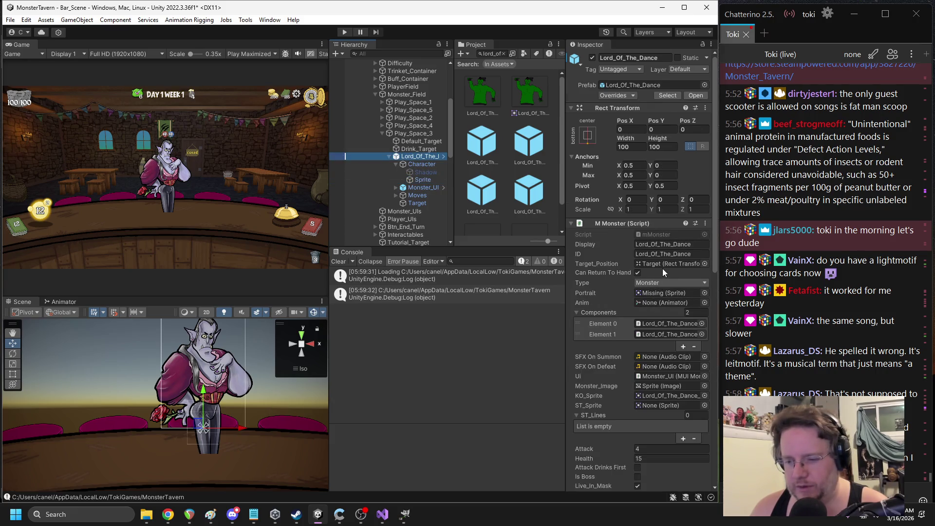
{"action": "left_click", "coordinate": [592, 58]}
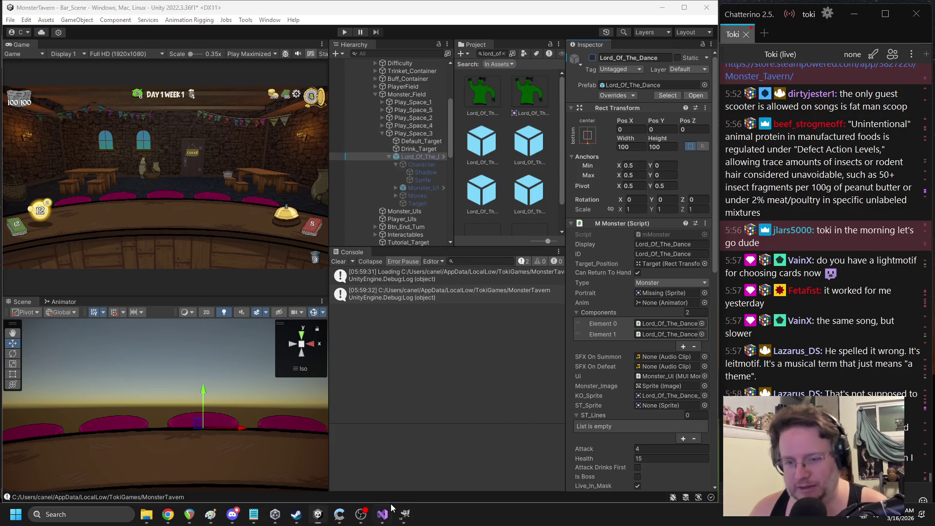
{"action": "left_click", "coordinate": [384, 513]}
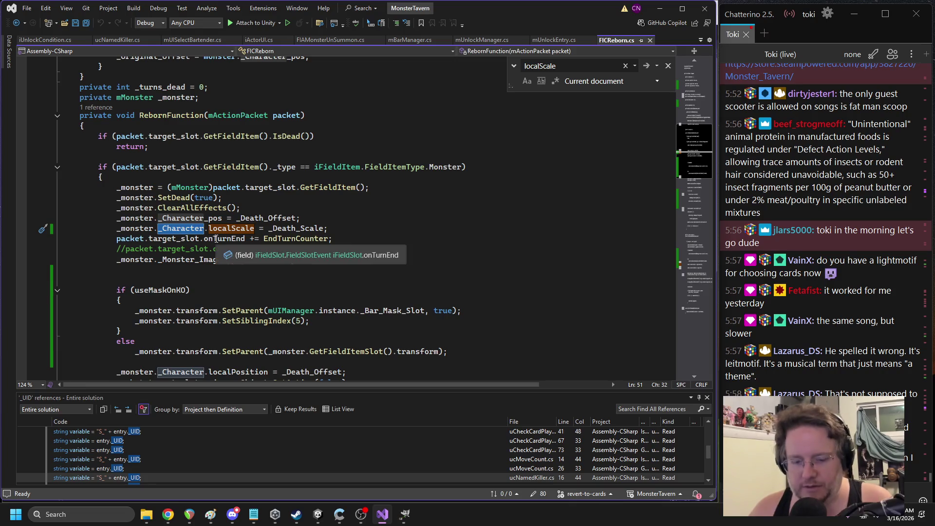
Change the KO localScale line to use _Monster_Image.transform and copy that reference
{"action": "type", "text": "monsterim"}
{"action": "key", "text": "Tab"}
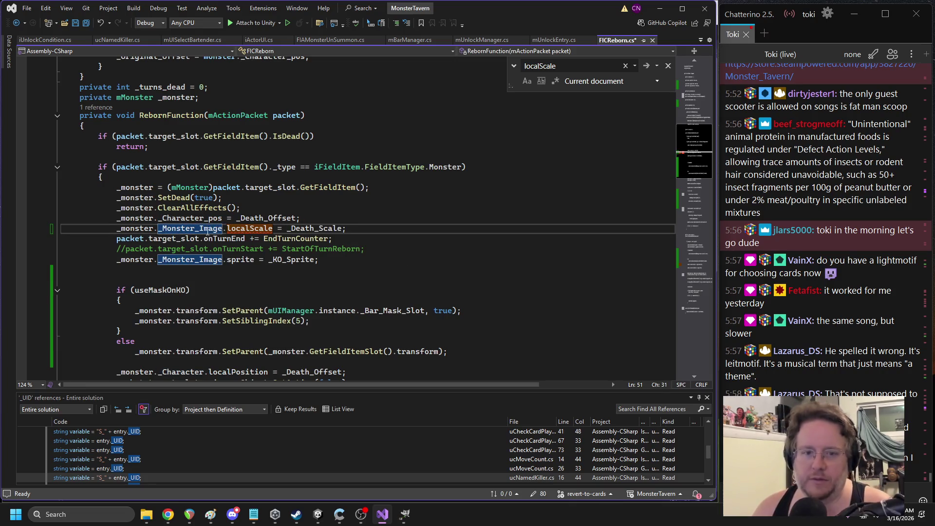
{"action": "type", "text": ".tra"}
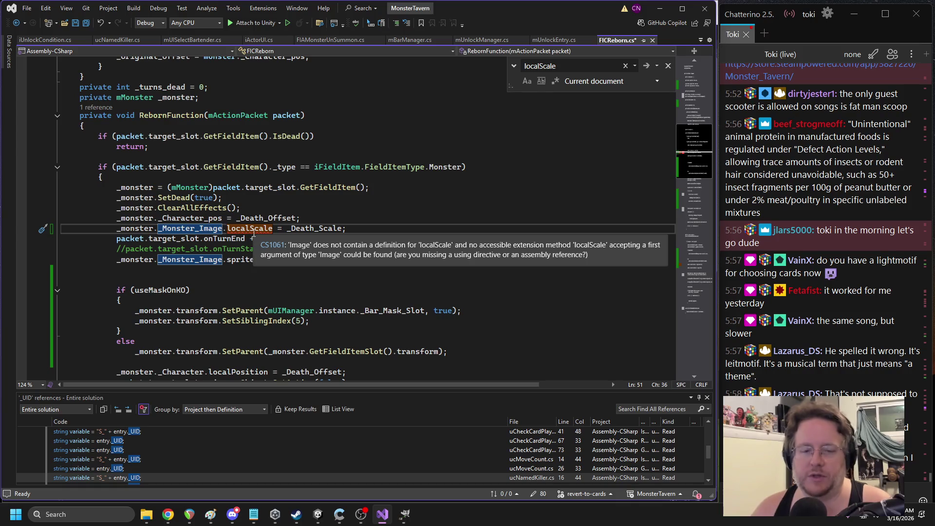
{"action": "key", "text": "Tab"}
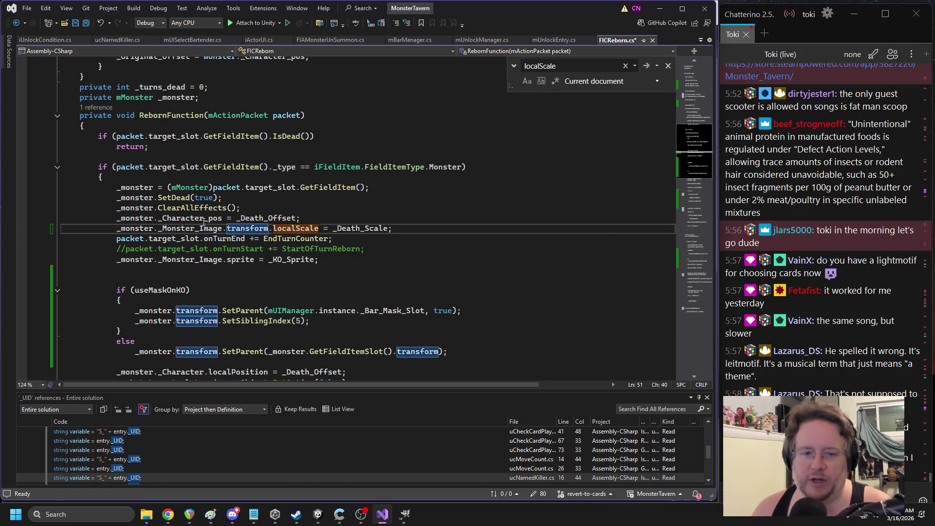
{"action": "left_click", "coordinate": [165, 228]}
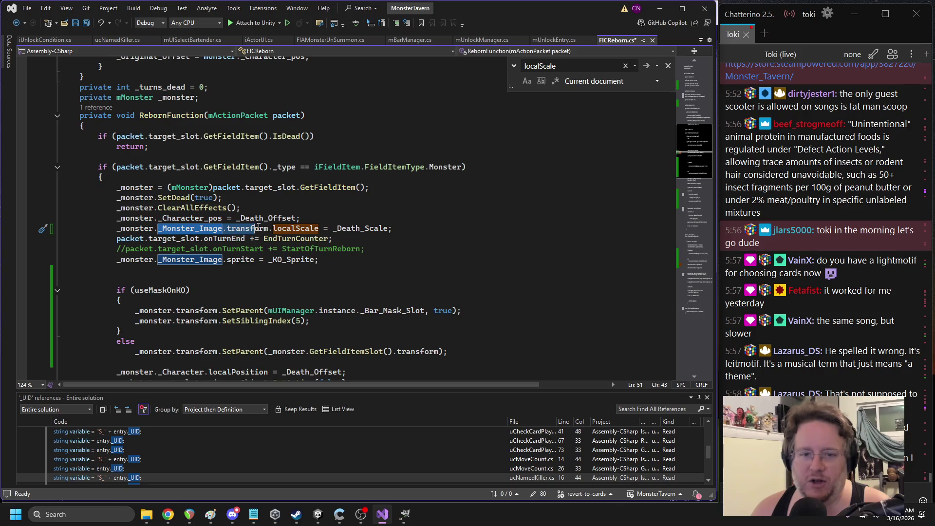
{"action": "left_click", "coordinate": [358, 228]}
{"action": "left_click", "coordinate": [266, 228]}
{"action": "mouse_move", "coordinate": [157, 227]}
{"action": "left_mouse_down"}
{"action": "mouse_move", "coordinate": [296, 228]}
{"action": "mouse_move", "coordinate": [268, 233]}
{"action": "left_mouse_up"}
{"action": "key", "text": "ctrl+c"}
Paste _Monster_Image.transform over _Character on the revive localScale line and save FICReborn.cs
{"action": "double_click", "coordinate": [296, 227]}
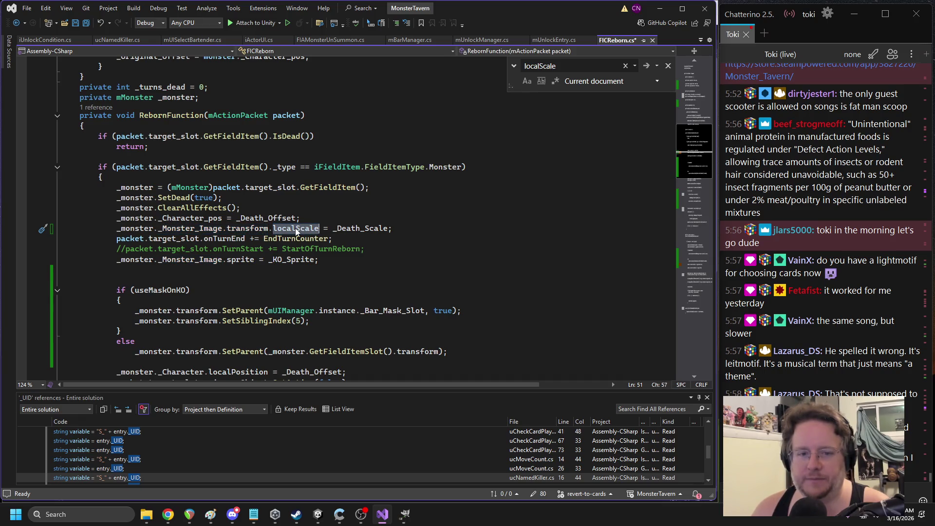
{"action": "key", "text": "ctrl+f"}
{"action": "key", "text": "Return"}
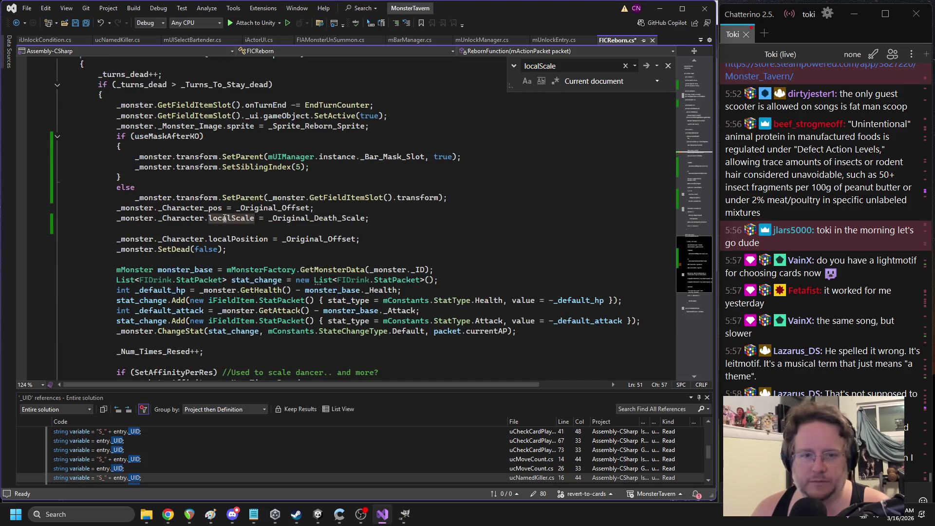
{"action": "left_click", "coordinate": [255, 219]}
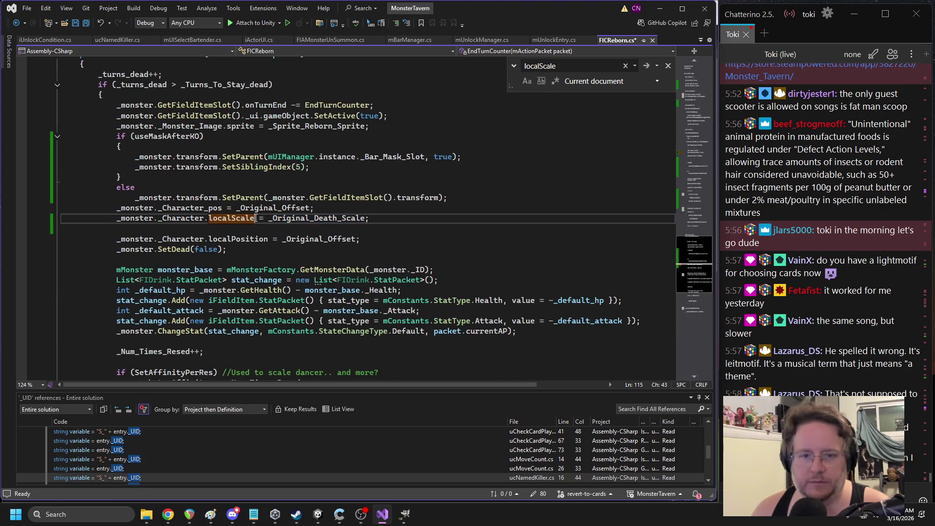
{"action": "double_click", "coordinate": [182, 218]}
{"action": "key", "text": "ctrl+v"}
{"action": "left_click", "coordinate": [127, 146]}
{"action": "key", "text": "ctrl+s"}
{"action": "left_click", "coordinate": [318, 514]}
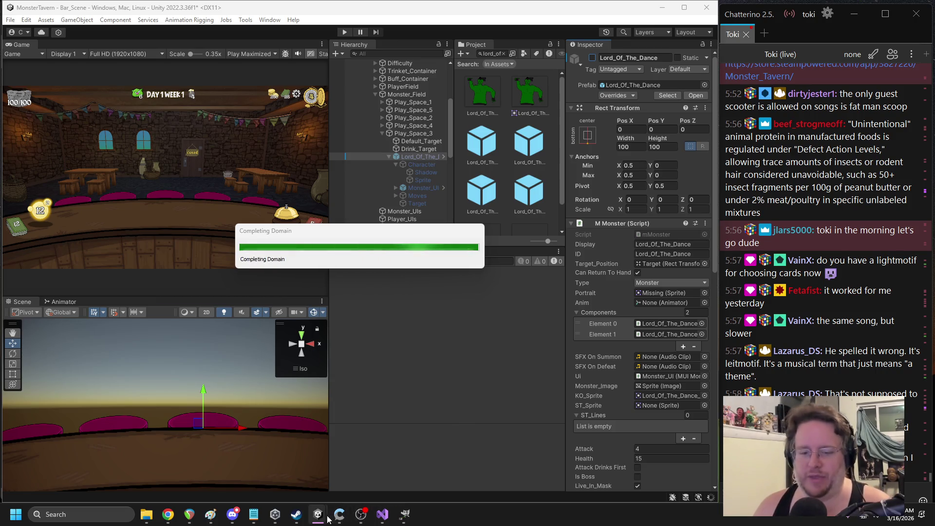
Start Play mode and play tankard, Regenerating Hops, Sneeze, goblin drink and Big Booty Blast cards
{"action": "mouse_move", "coordinate": [324, 515]}
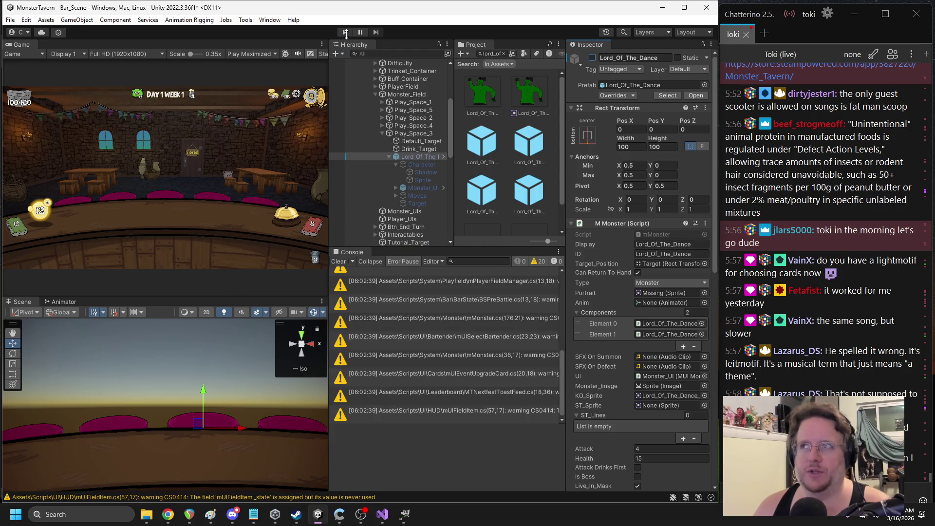
{"action": "left_click", "coordinate": [345, 32]}
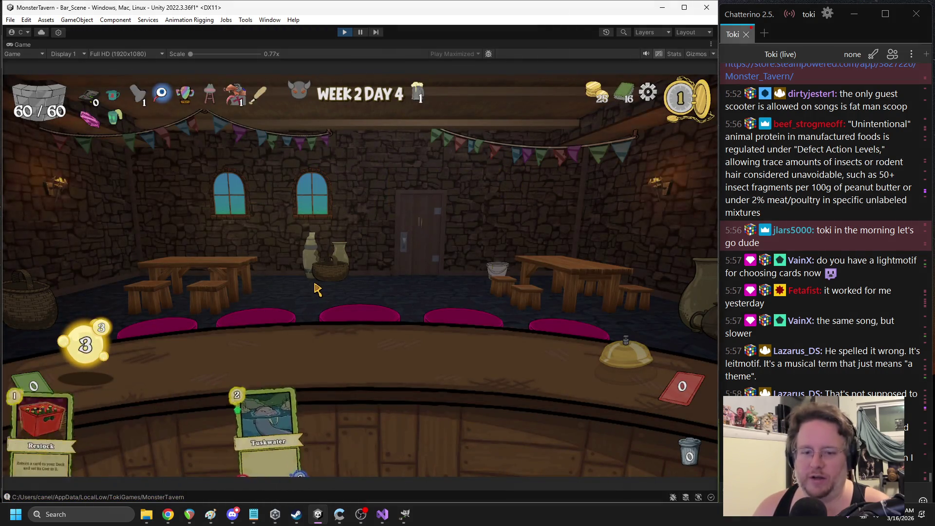
{"action": "mouse_move", "coordinate": [458, 429]}
{"action": "left_mouse_down"}
{"action": "mouse_move", "coordinate": [301, 359]}
{"action": "mouse_move", "coordinate": [221, 360]}
{"action": "left_mouse_up"}
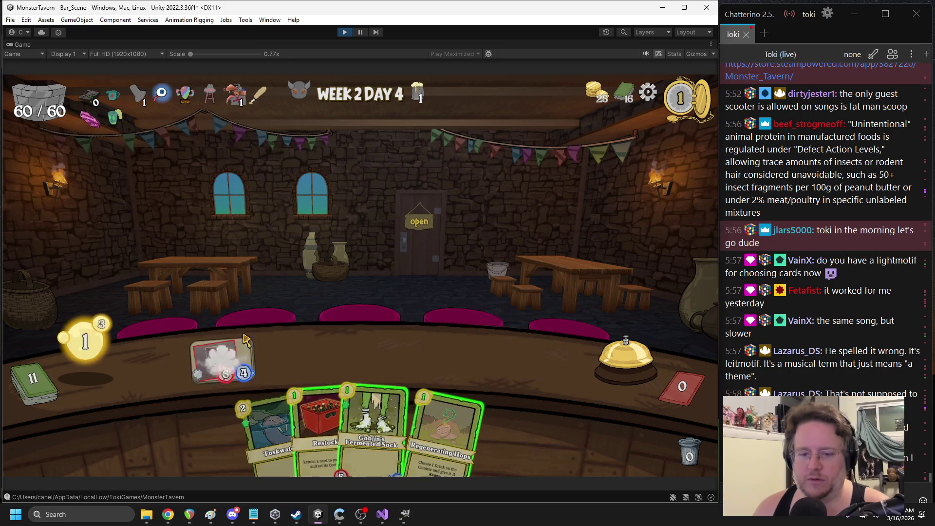
{"action": "left_click_drag", "start_coordinate": [433, 420], "coordinate": [487, 314]}
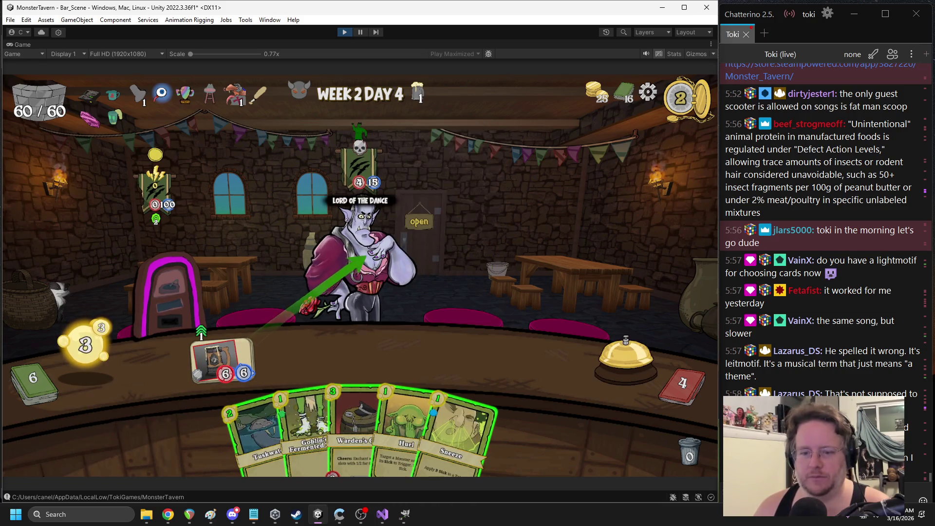
{"action": "left_click_drag", "start_coordinate": [453, 428], "coordinate": [408, 321]}
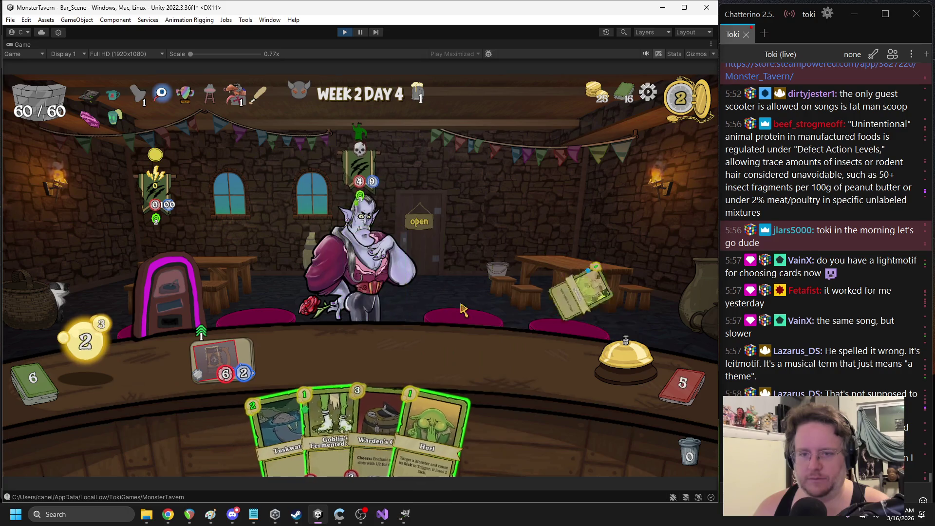
{"action": "left_click_drag", "start_coordinate": [331, 429], "coordinate": [363, 348]}
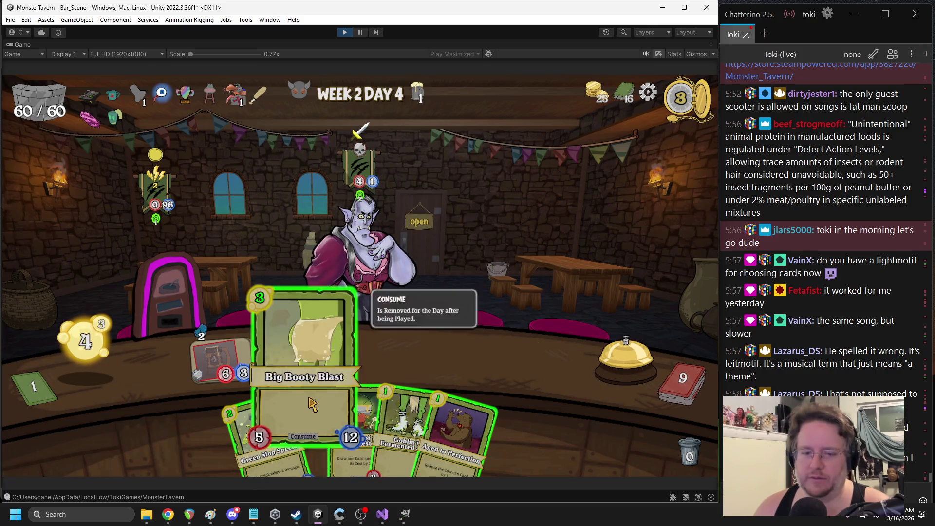
{"action": "left_click_drag", "start_coordinate": [309, 384], "coordinate": [508, 361]}
End the turn, serve the drink that knocks out the Lord of the Dance, then stop playing
{"action": "left_click", "coordinate": [615, 360]}
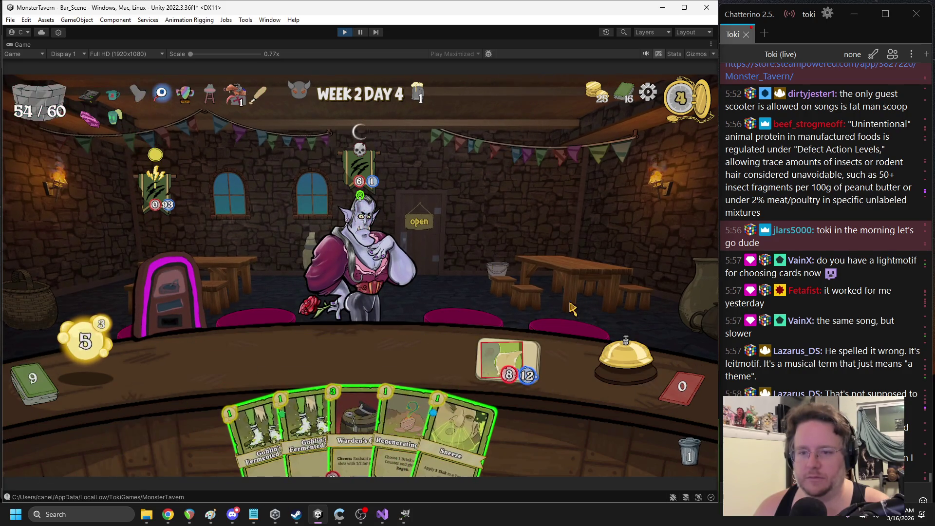
{"action": "mouse_move", "coordinate": [146, 204]}
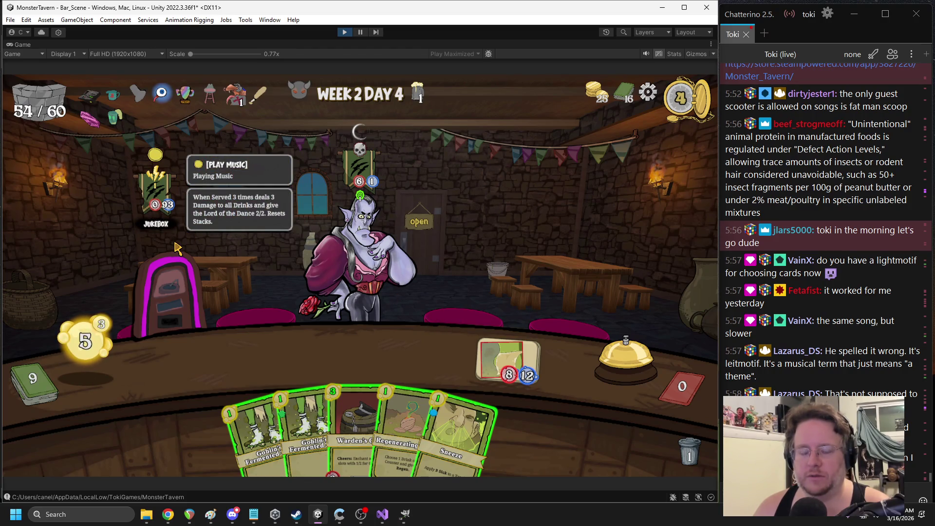
{"action": "mouse_move", "coordinate": [327, 259]}
{"action": "mouse_move", "coordinate": [149, 260]}
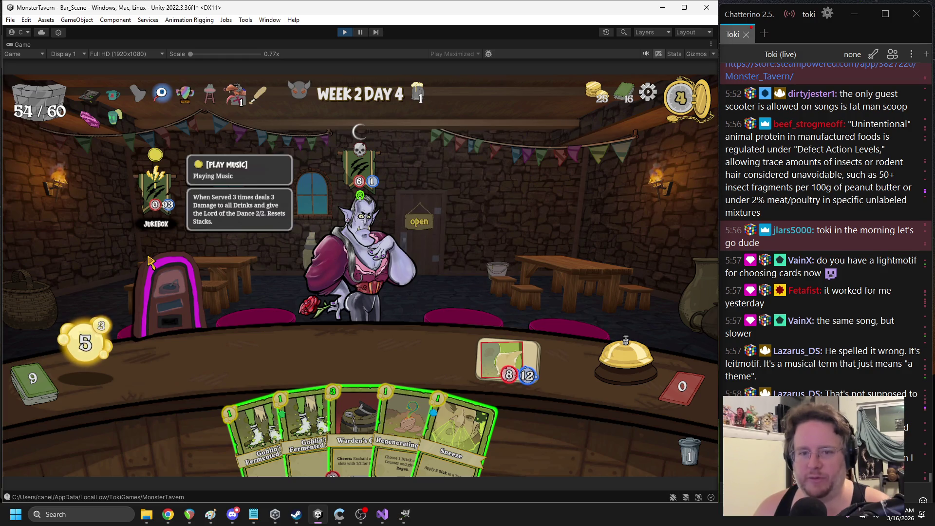
{"action": "left_click", "coordinate": [517, 351]}
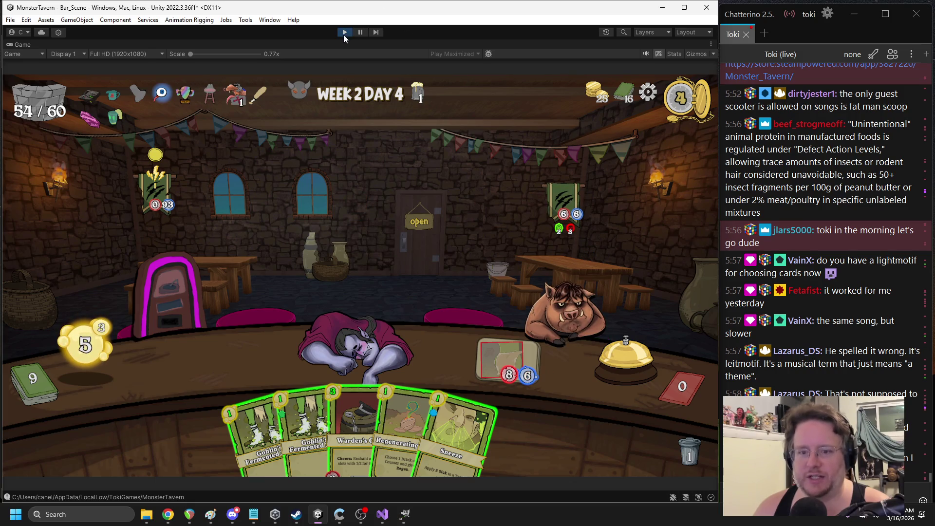
{"action": "left_click", "coordinate": [349, 33]}
Review RebornFunction in FICReborn.cs, highlighting the _Character_pos and _Monster_Image uses
{"action": "left_click", "coordinate": [382, 513]}
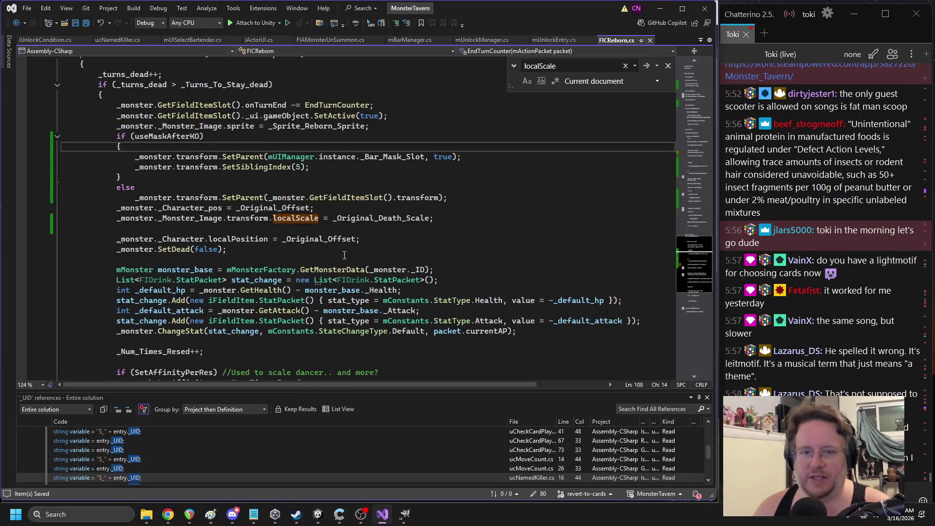
{"action": "scroll", "coordinate": [248, 212], "scroll_direction": "up", "scroll_amount": 15}
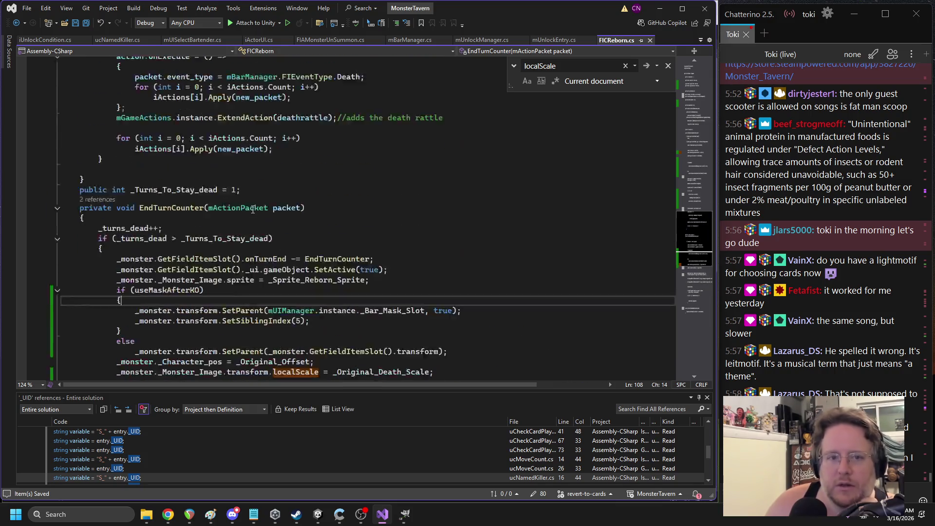
{"action": "scroll", "coordinate": [285, 200], "scroll_direction": "up", "scroll_amount": 10}
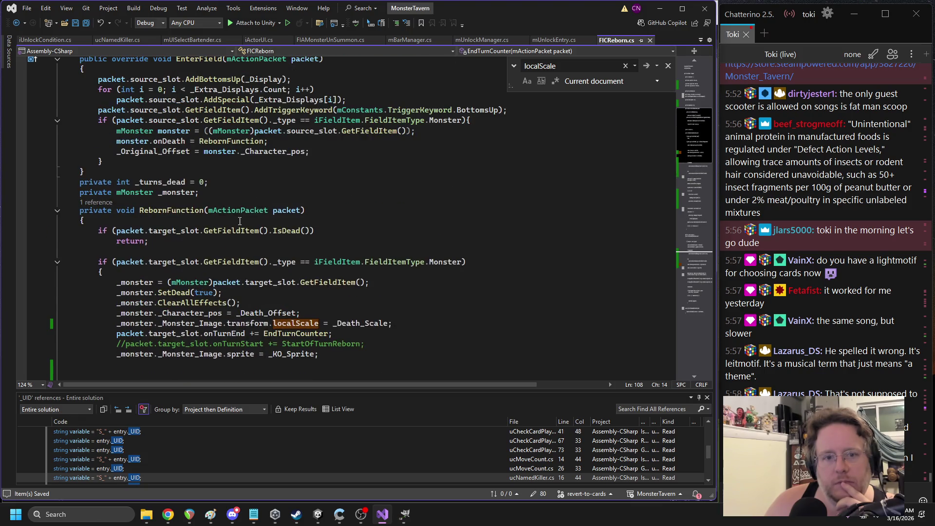
{"action": "scroll", "coordinate": [275, 172], "scroll_direction": "up", "scroll_amount": 3}
{"action": "scroll", "coordinate": [276, 207], "scroll_direction": "down", "scroll_amount": 6}
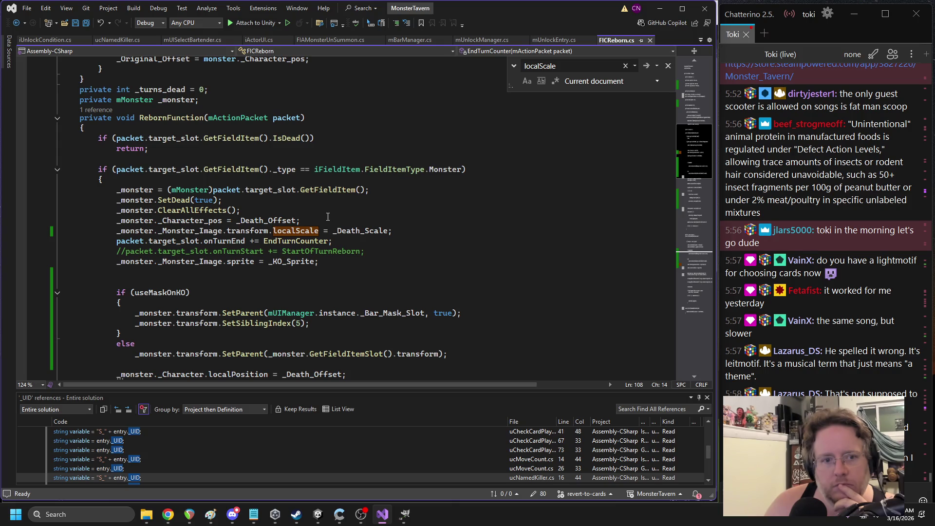
{"action": "double_click", "coordinate": [181, 223]}
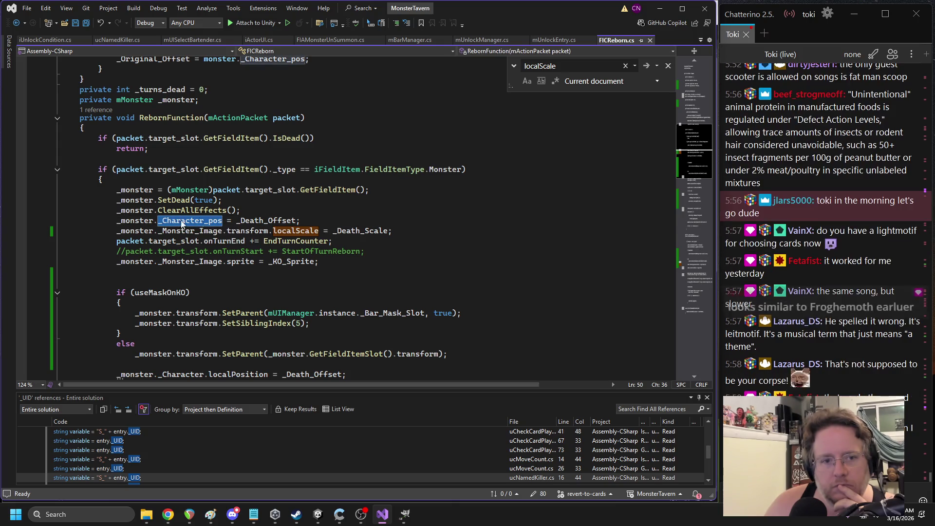
{"action": "double_click", "coordinate": [191, 231]}
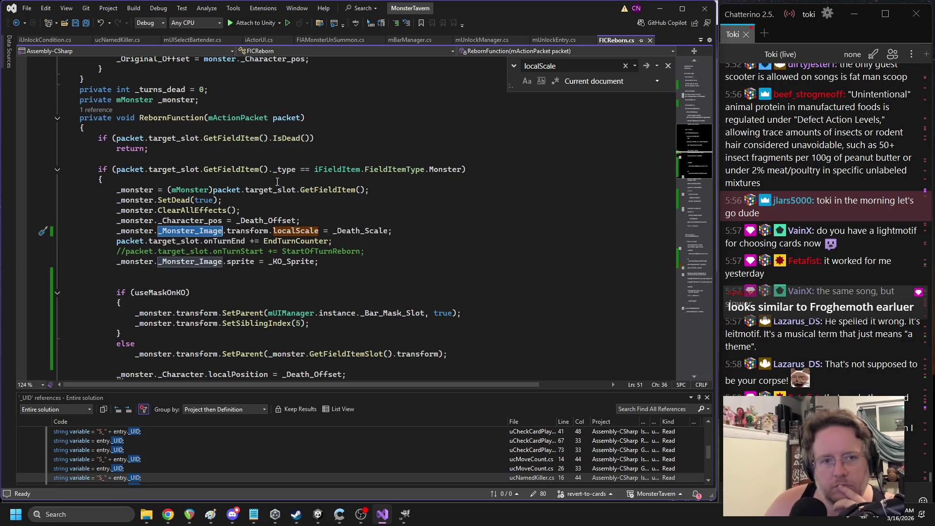
{"action": "scroll", "coordinate": [277, 182], "scroll_direction": "up", "scroll_amount": 9}
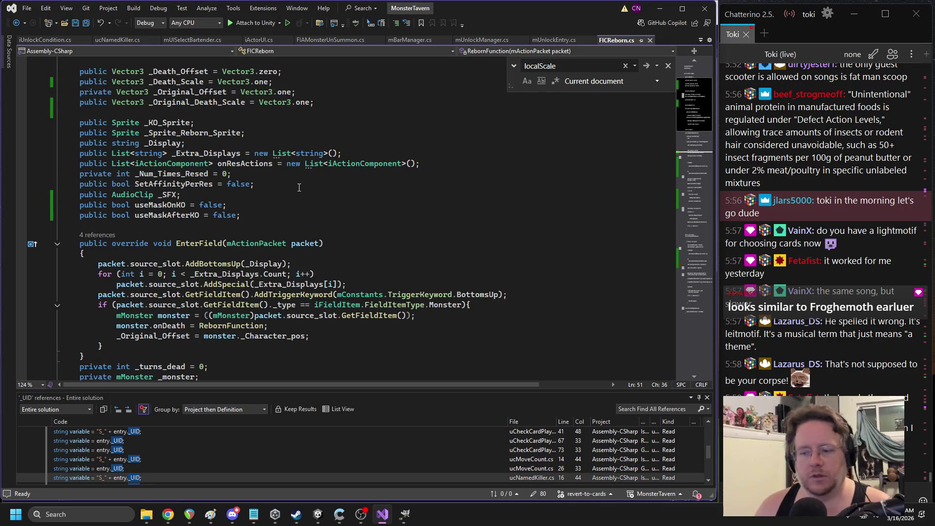
Select the _Death_Scale and _Death_Offset declarations and search to where _Death_Offset is used
{"action": "scroll", "coordinate": [225, 132], "scroll_direction": "up", "scroll_amount": 1}
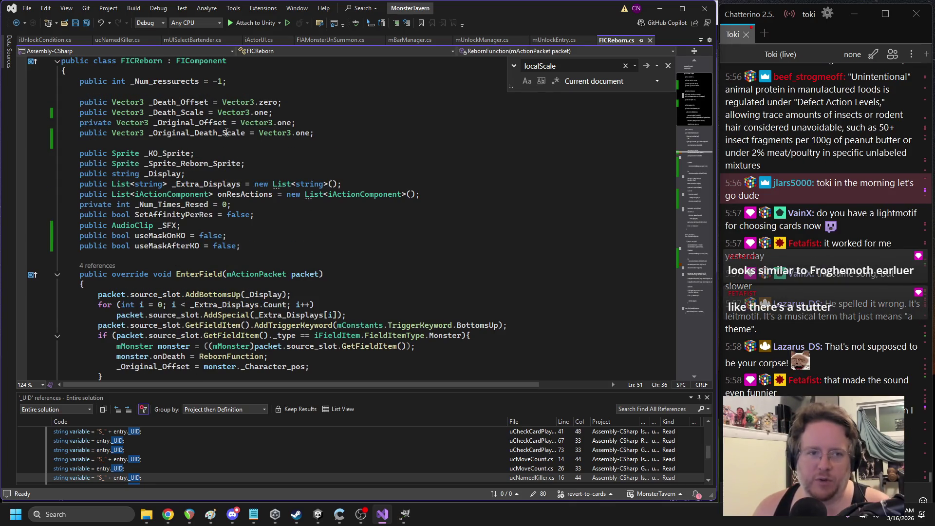
{"action": "left_click", "coordinate": [185, 112]}
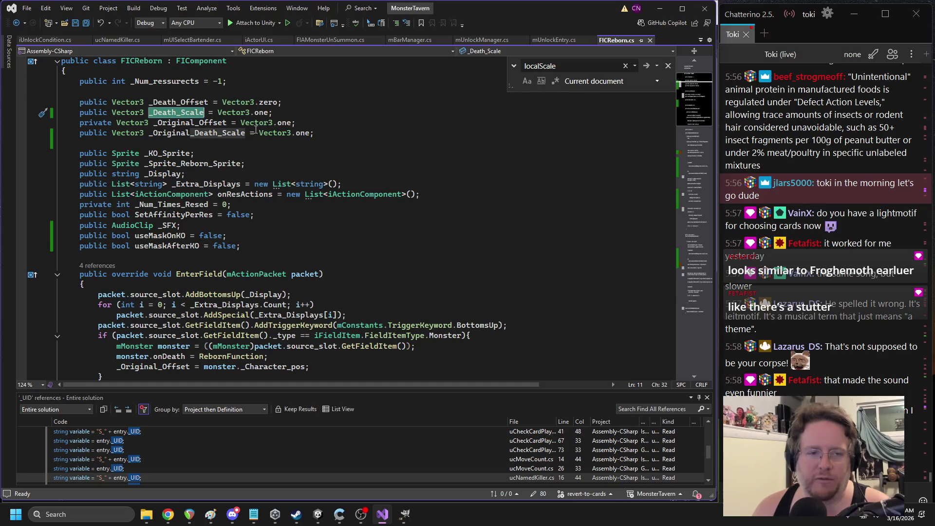
{"action": "left_click", "coordinate": [204, 123]}
{"action": "double_click", "coordinate": [192, 113]}
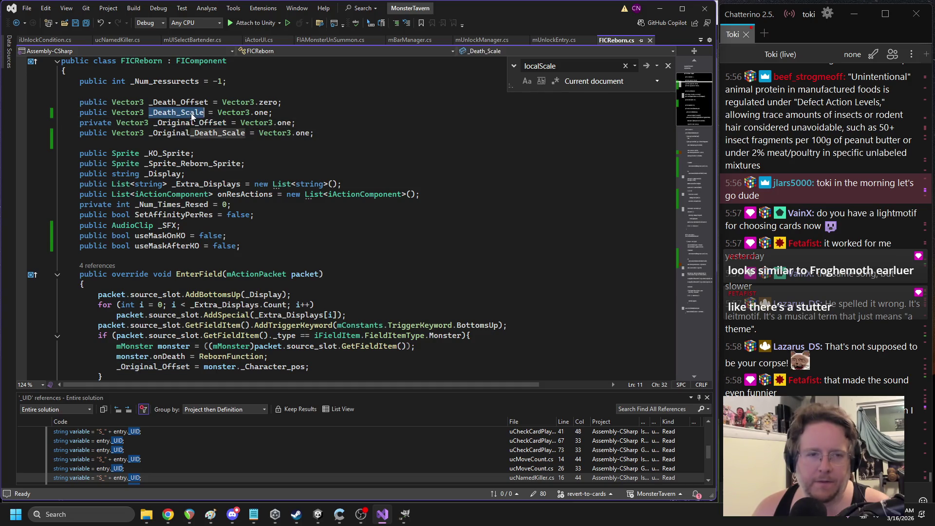
{"action": "scroll", "coordinate": [187, 126], "scroll_direction": "up", "scroll_amount": 1}
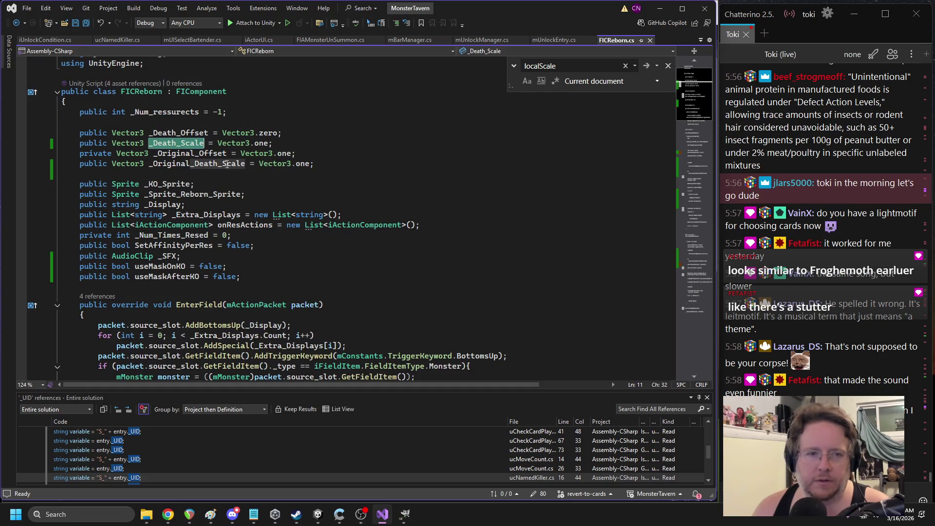
{"action": "double_click", "coordinate": [185, 131]}
{"action": "key", "text": "ctrl+f"}
{"action": "key", "text": "Return"}
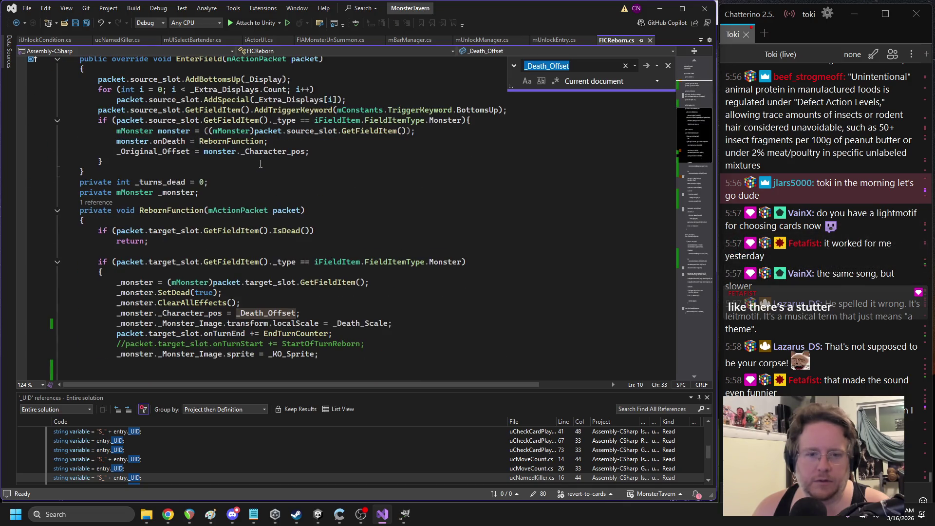
Inspect the KO _Character_pos offset line and copy the start of the localScale line
{"action": "double_click", "coordinate": [189, 312]}
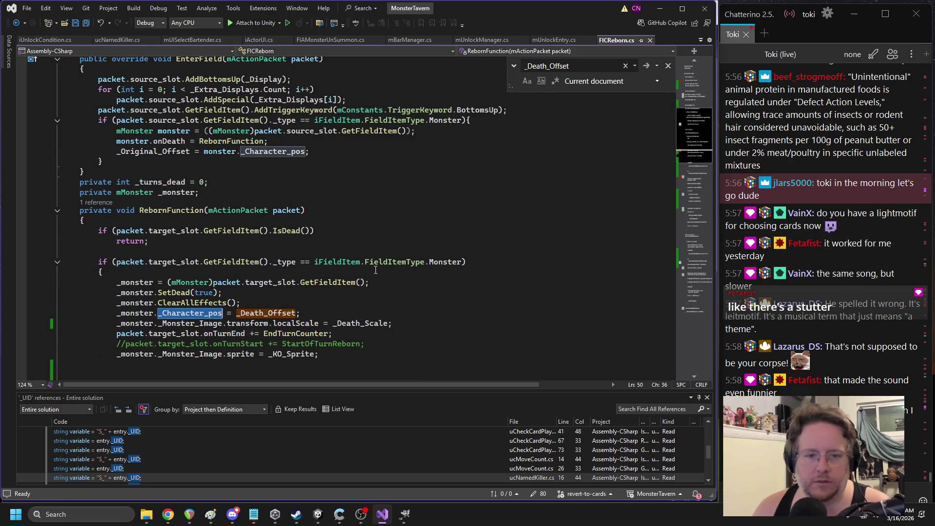
{"action": "scroll", "coordinate": [380, 262], "scroll_direction": "down", "scroll_amount": 1}
{"action": "scroll", "coordinate": [370, 248], "scroll_direction": "up", "scroll_amount": 3}
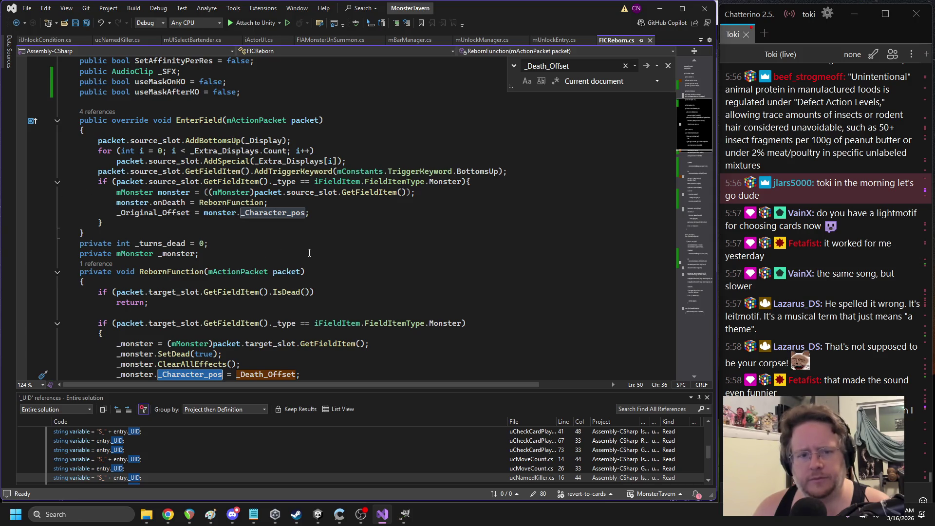
{"action": "scroll", "coordinate": [311, 256], "scroll_direction": "down", "scroll_amount": 4}
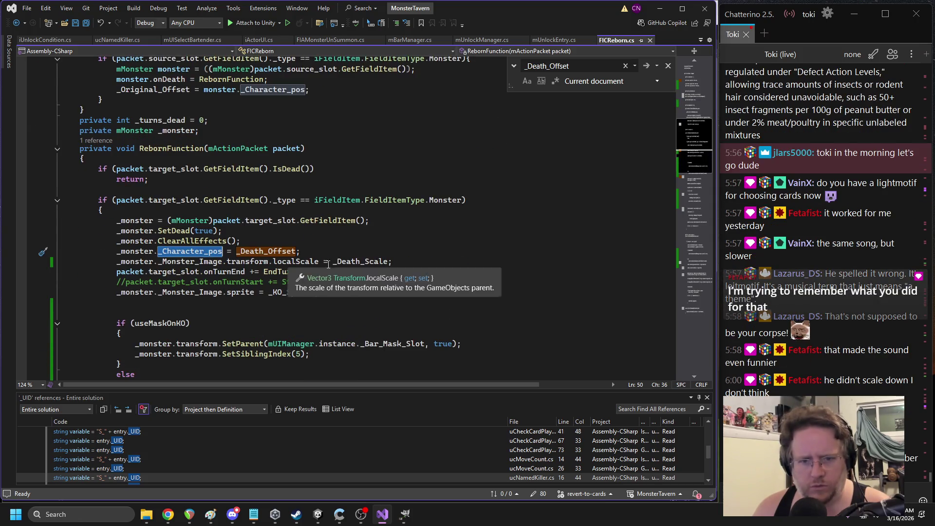
{"action": "left_click", "coordinate": [408, 261]}
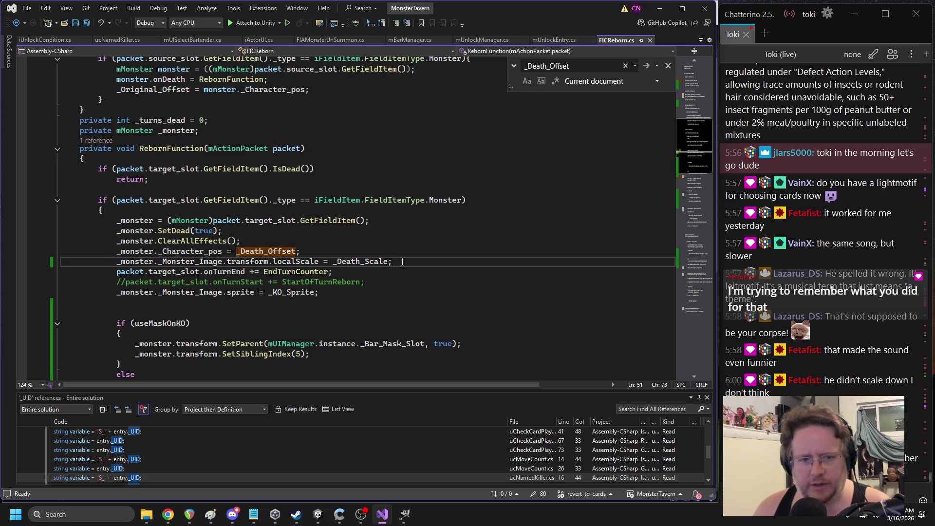
{"action": "left_click_drag", "start_coordinate": [117, 261], "coordinate": [223, 264]}
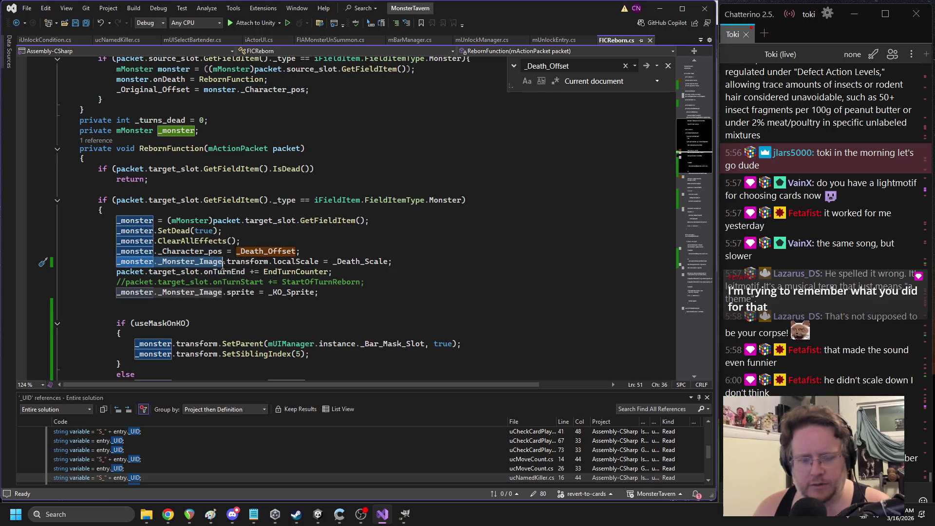
{"action": "key", "text": "ctrl+c"}
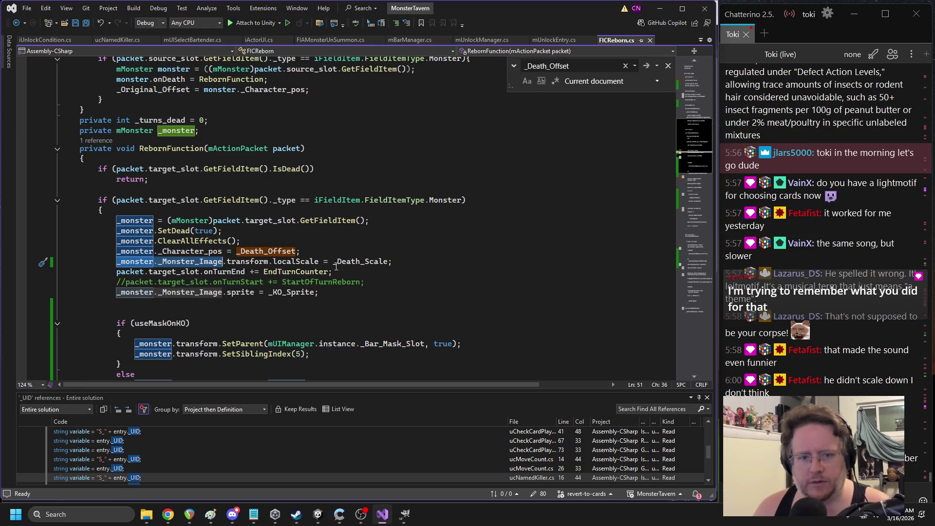
{"action": "double_click", "coordinate": [192, 251]}
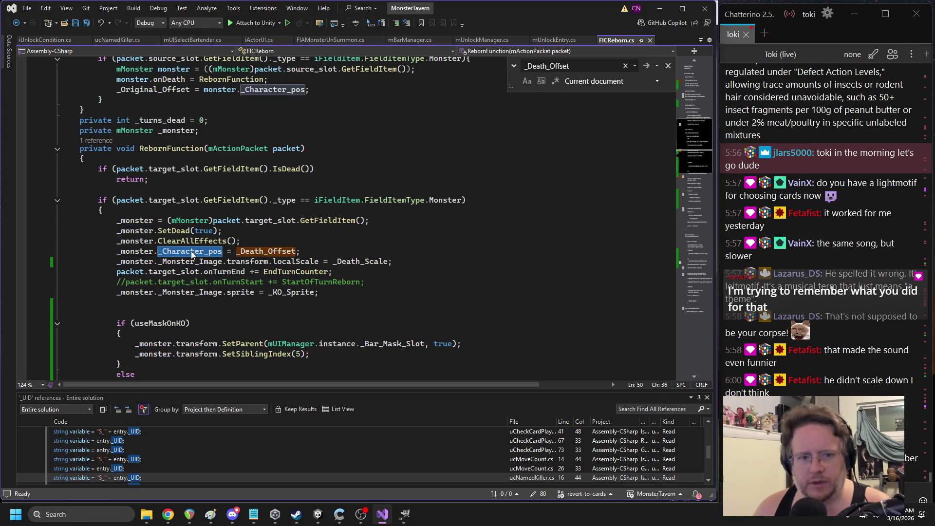
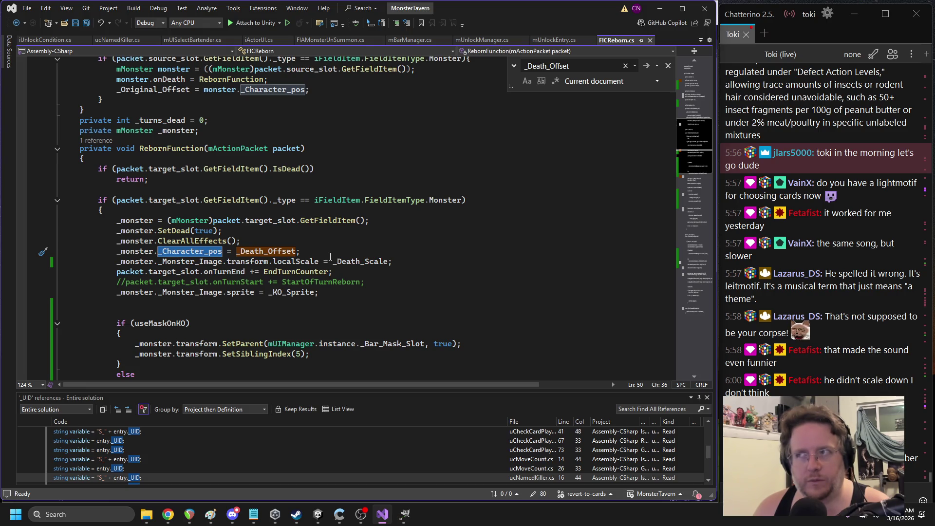
On the KO line, replace _Character with _monster._Monster_Image.transform before localPosition
{"action": "left_click", "coordinate": [687, 182]}
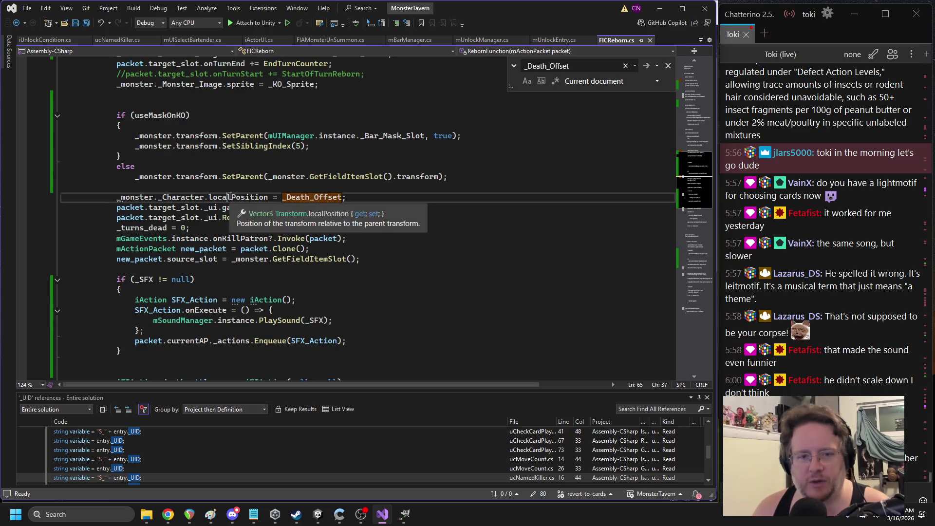
{"action": "double_click", "coordinate": [259, 197]}
{"action": "scroll", "coordinate": [351, 203], "scroll_direction": "up", "scroll_amount": 3}
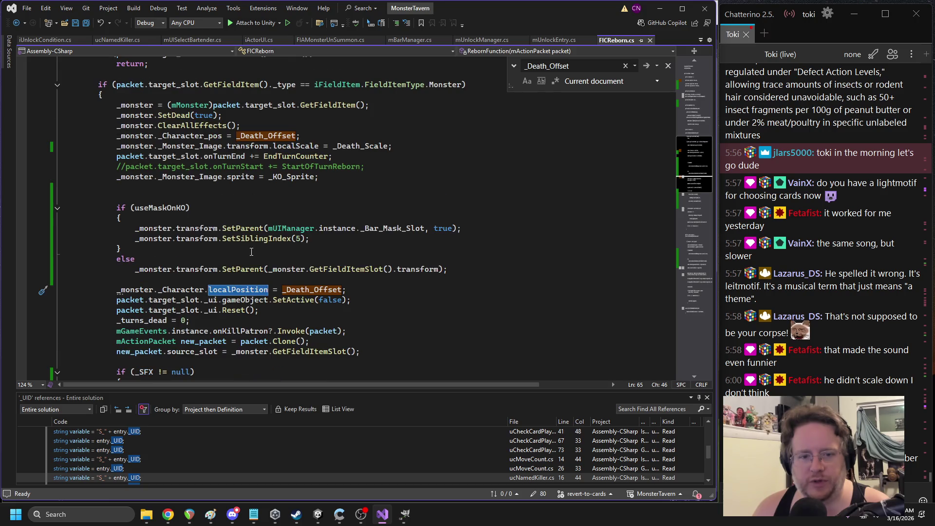
{"action": "double_click", "coordinate": [193, 291]}
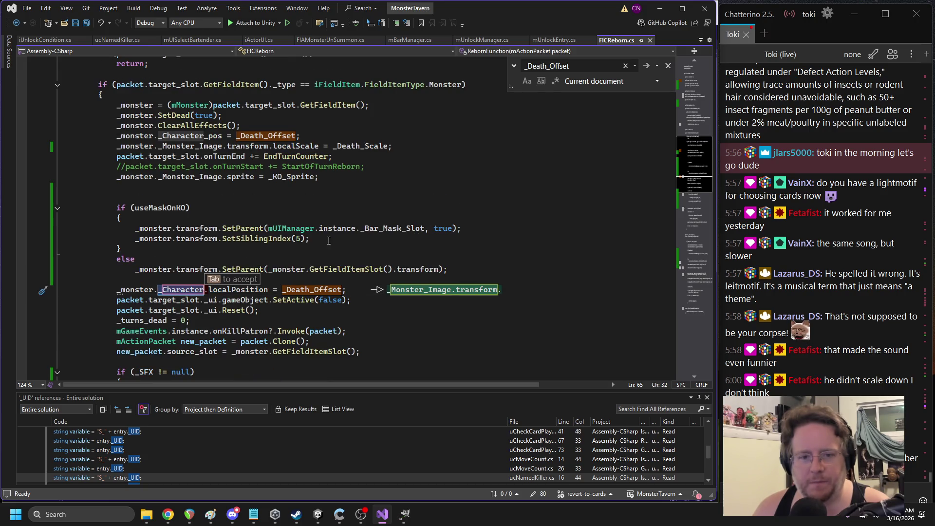
{"action": "type", "text": "_monster._Monster_Image"}
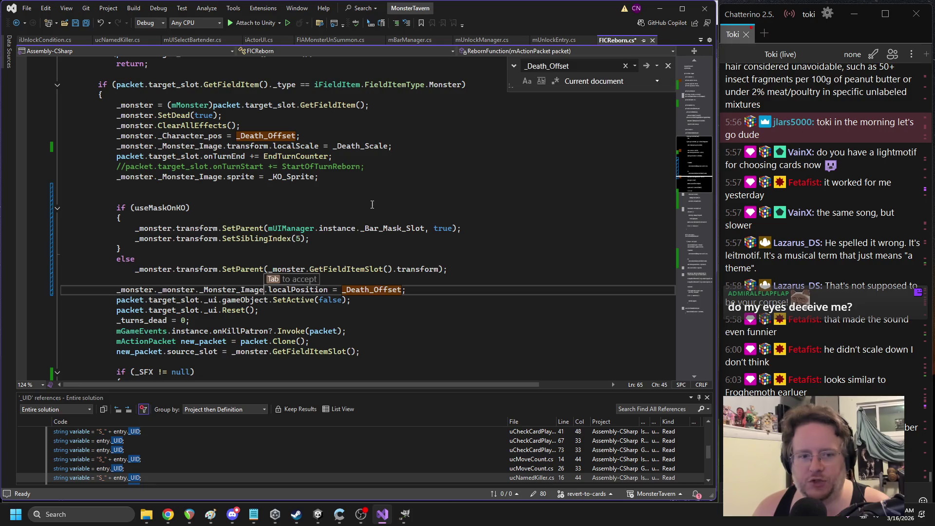
{"action": "double_click", "coordinate": [178, 289]}
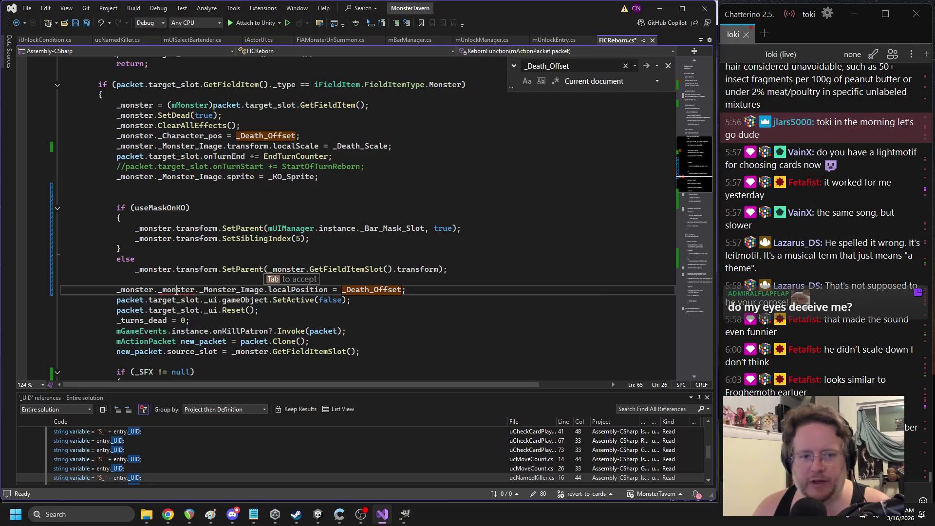
{"action": "key", "text": "BackSpace"}
{"action": "key", "text": "BackSpace"}
{"action": "key", "text": "ctrl+Right"}
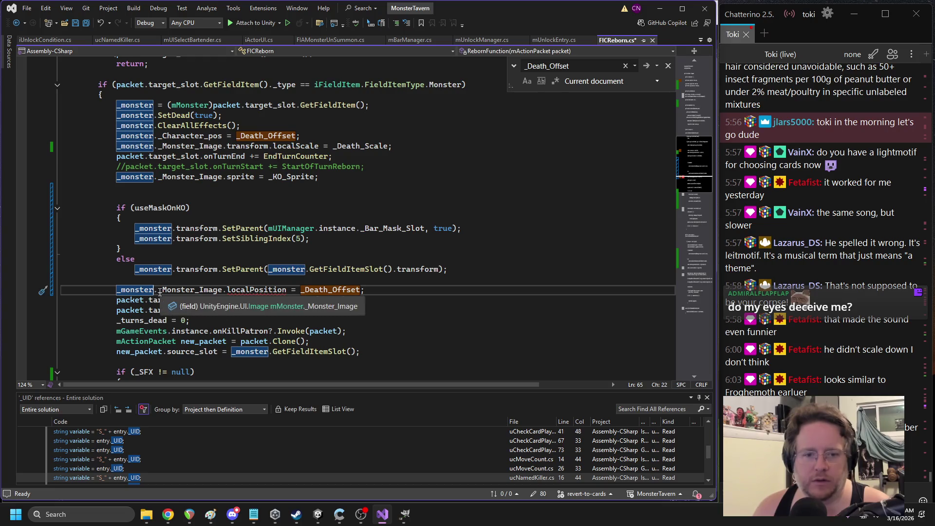
{"action": "type", "text": ".tra"}
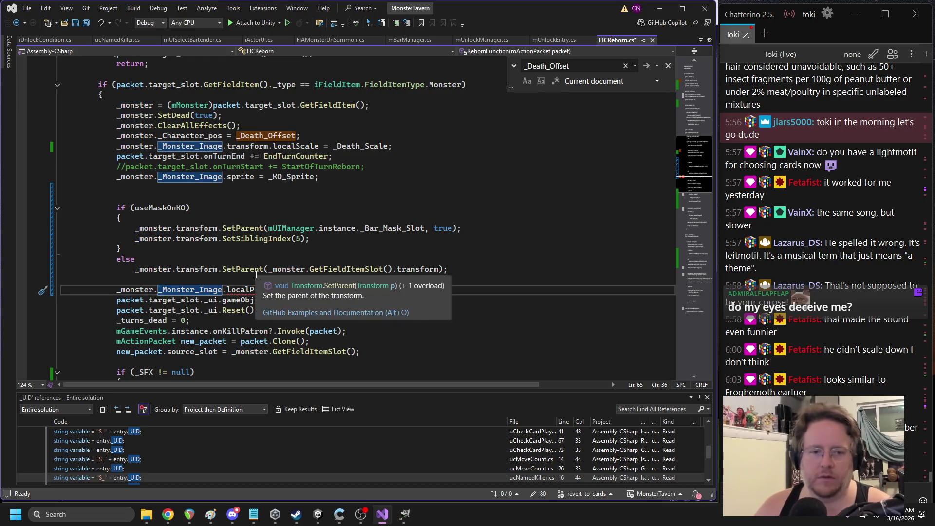
{"action": "key", "text": "Tab"}
{"action": "left_click_drag", "start_coordinate": [167, 289], "coordinate": [266, 289]}
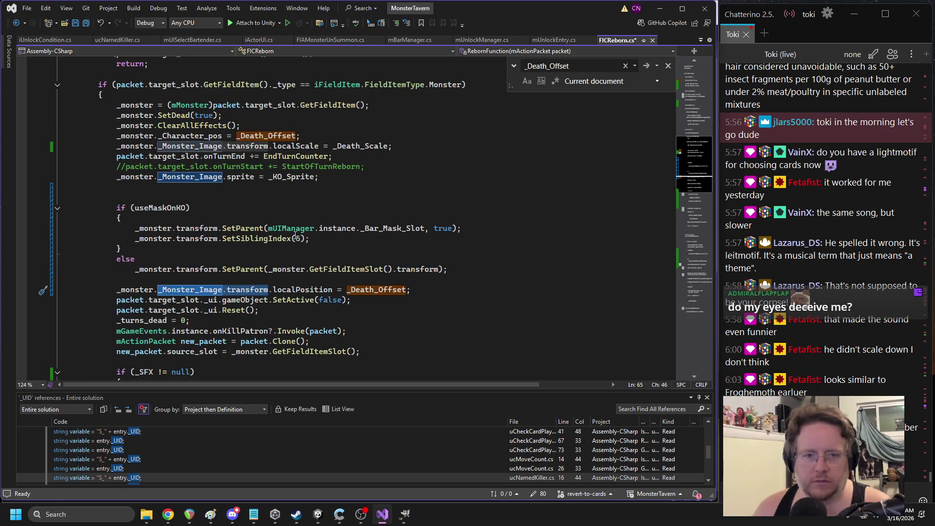
Highlight the uses of _Character_pos and _monster in the file
{"action": "double_click", "coordinate": [196, 137]}
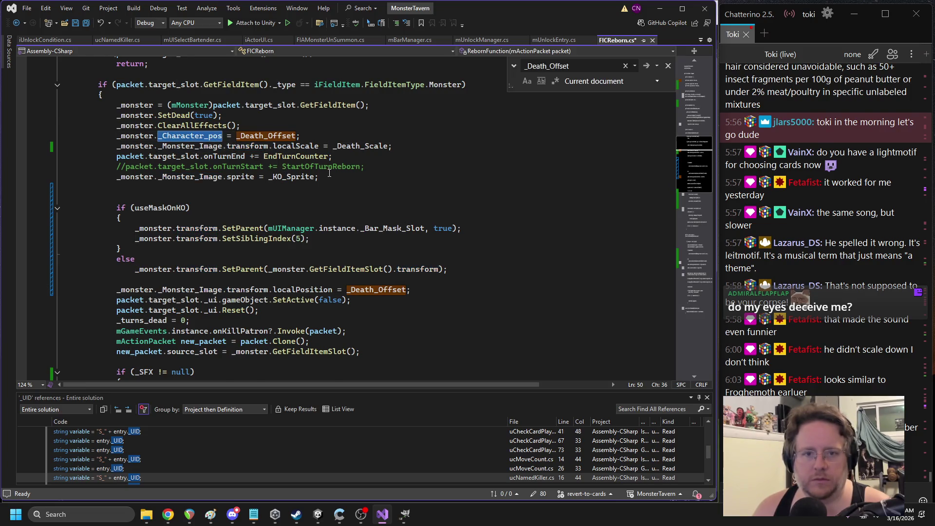
{"action": "scroll", "coordinate": [261, 174], "scroll_direction": "up", "scroll_amount": 1}
{"action": "left_click", "coordinate": [146, 168]}
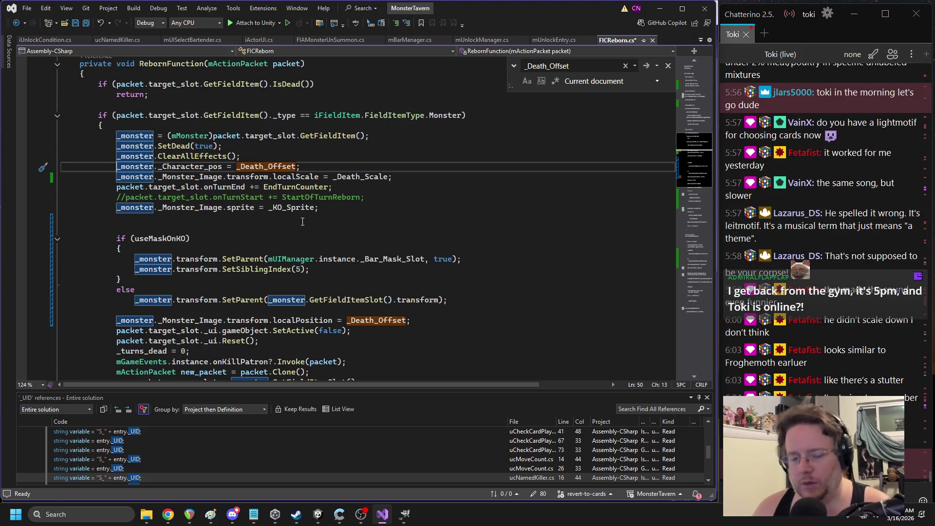
Scroll through FIcReborn.cs to review where _Character_pos is used
{"action": "scroll", "coordinate": [308, 195], "scroll_direction": "up", "scroll_amount": 2}
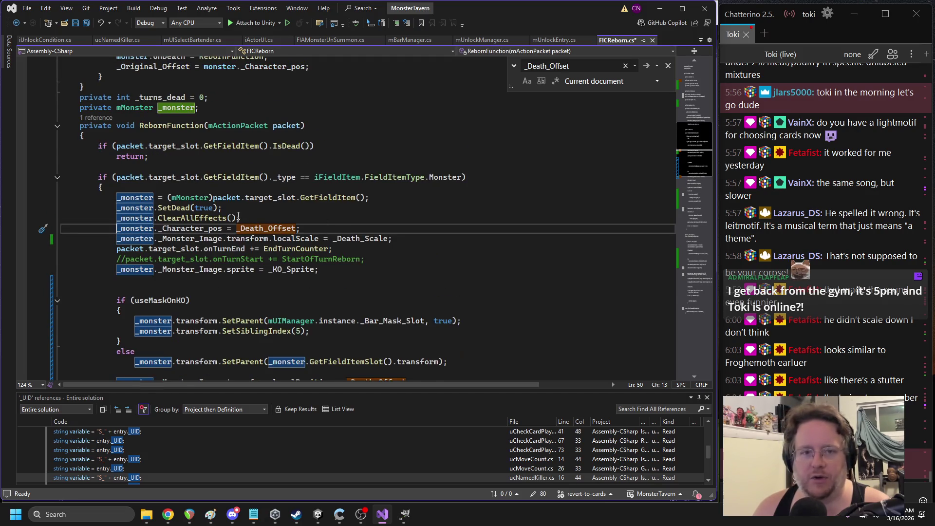
{"action": "scroll", "coordinate": [238, 217], "scroll_direction": "up", "scroll_amount": 5}
{"action": "scroll", "coordinate": [194, 232], "scroll_direction": "up", "scroll_amount": 4}
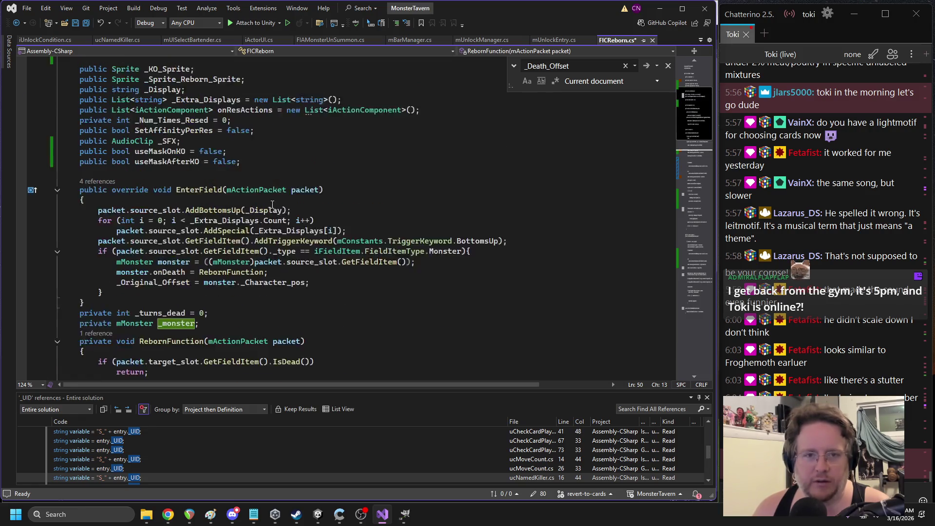
{"action": "scroll", "coordinate": [271, 199], "scroll_direction": "down", "scroll_amount": 7}
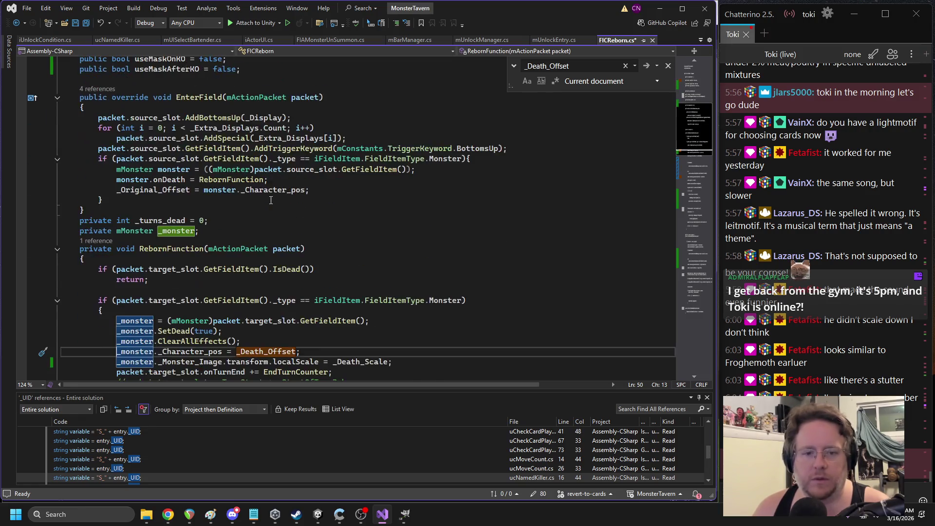
{"action": "double_click", "coordinate": [185, 290]}
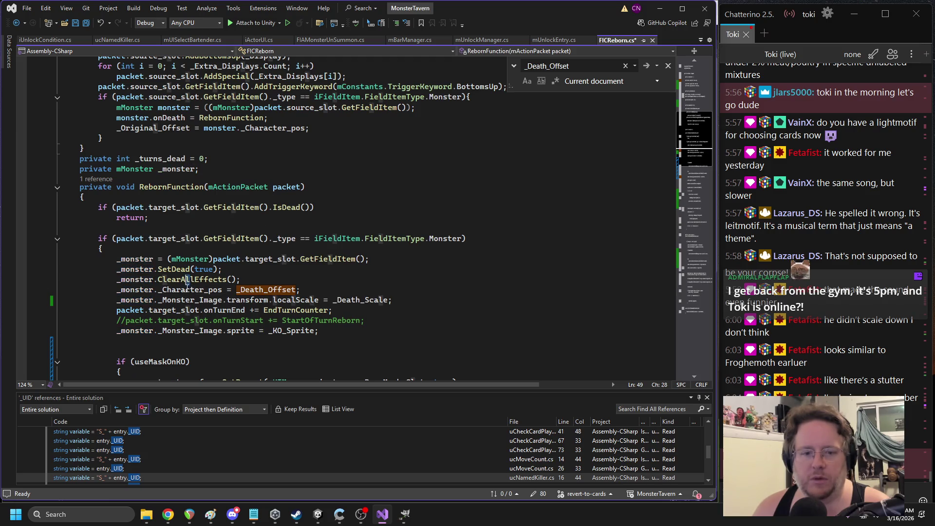
{"action": "left_click", "coordinate": [298, 279]}
Find the next _Death_Offset match and undo edits back to _monster._Character.localPosition
{"action": "key", "text": "ctrl+f"}
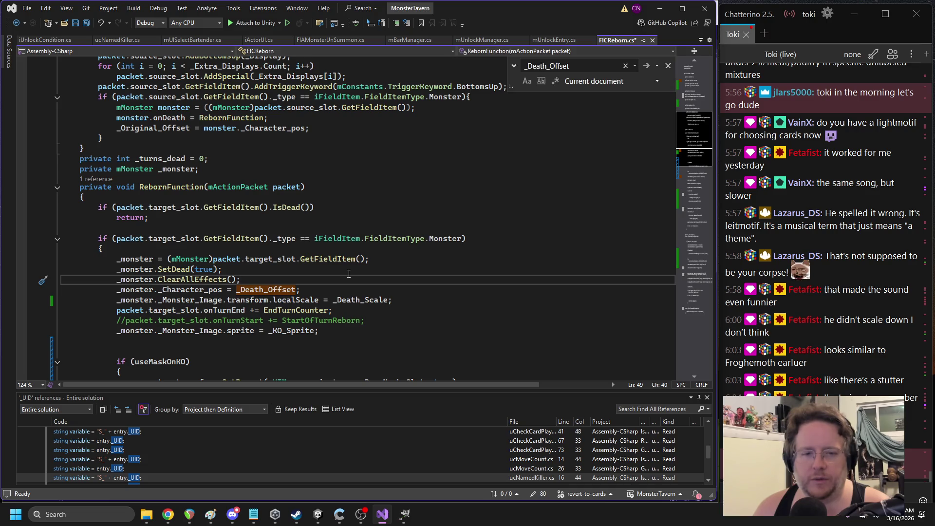
{"action": "key", "text": "Return"}
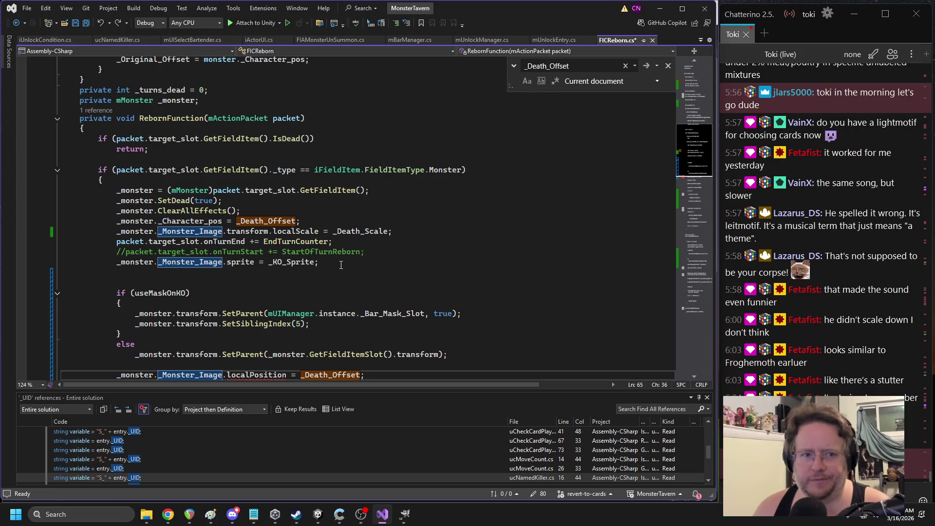
{"action": "key", "text": "Escape"}
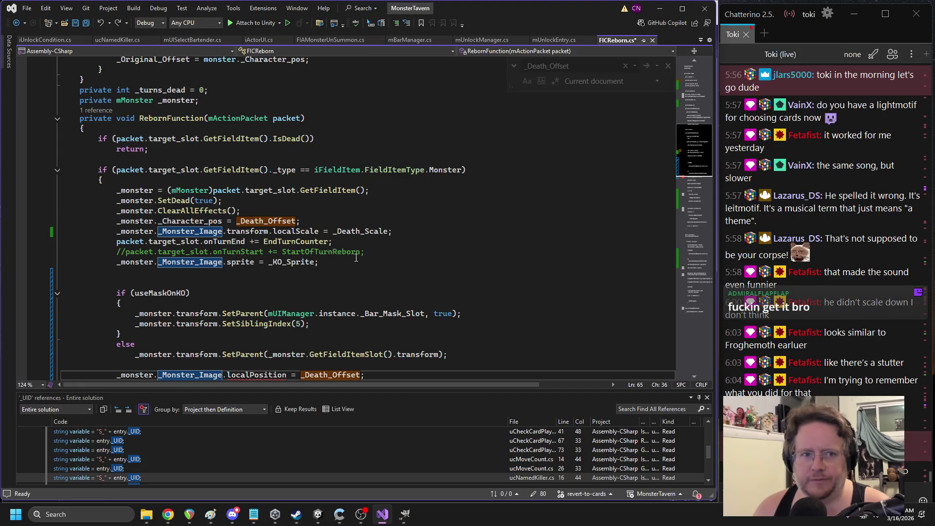
{"action": "type", "text": "."}
{"action": "scroll", "coordinate": [363, 254], "scroll_direction": "down", "scroll_amount": 1}
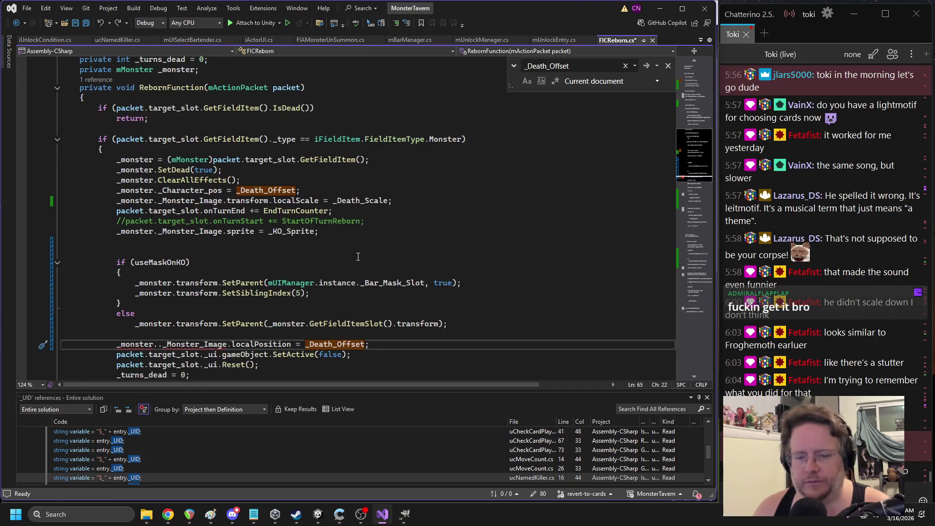
{"action": "type", "text": "_monster"}
{"action": "key", "text": "ctrl+z"}
{"action": "key", "text": "ctrl+z"}
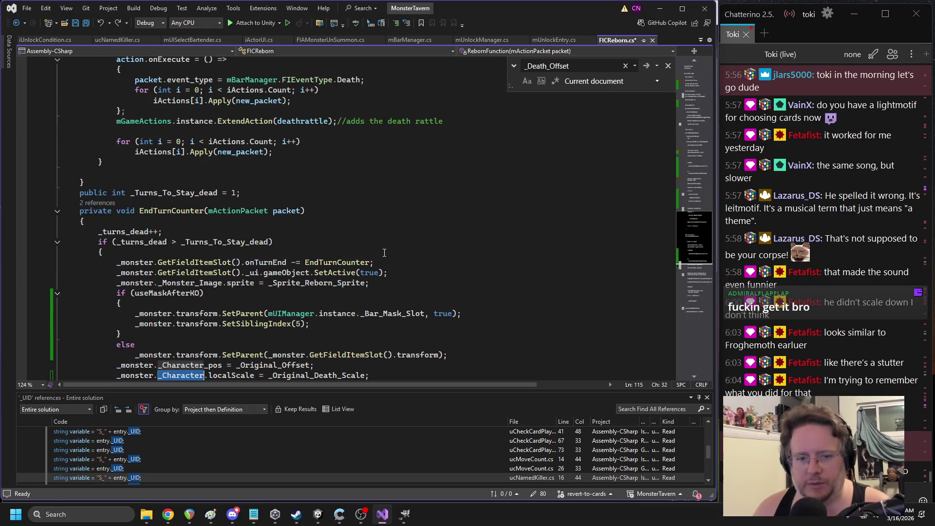
{"action": "scroll", "coordinate": [311, 271], "scroll_direction": "up", "scroll_amount": 15}
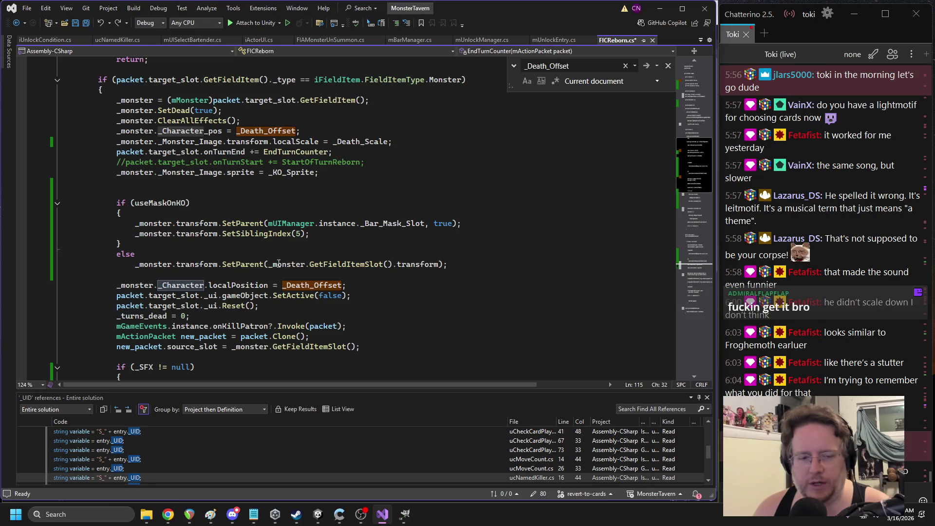
{"action": "double_click", "coordinate": [180, 285]}
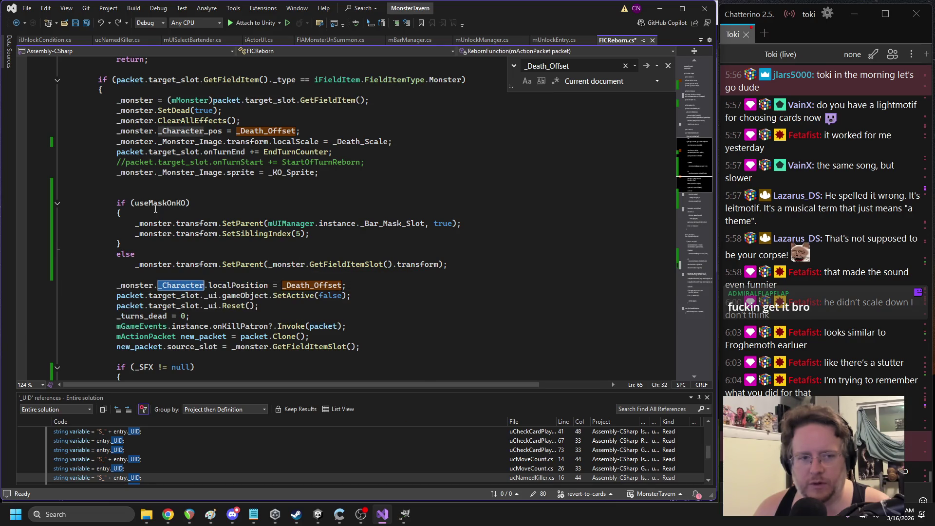
{"action": "scroll", "coordinate": [155, 208], "scroll_direction": "up", "scroll_amount": 3}
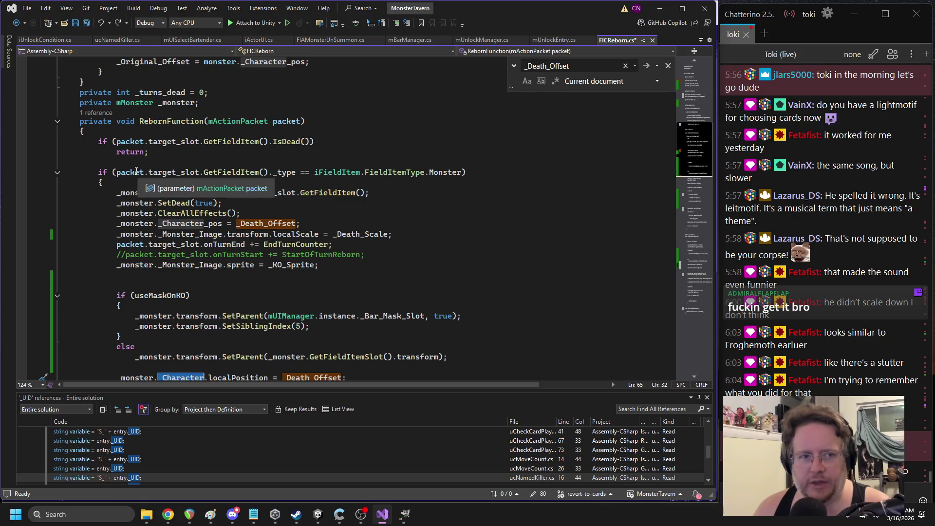
Save FIcReborn.cs, then add and delete a trial 'iaction acti = new iAction();' line
{"action": "left_click", "coordinate": [146, 170]}
{"action": "key", "text": "ctrl+s"}
{"action": "left_click", "coordinate": [169, 166]}
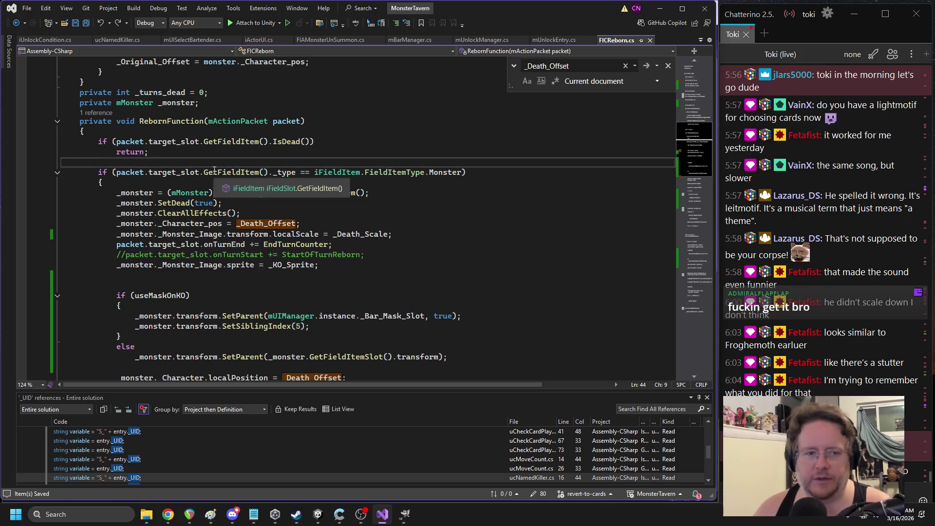
{"action": "key", "text": "Return"}
{"action": "type", "text": "iacti"}
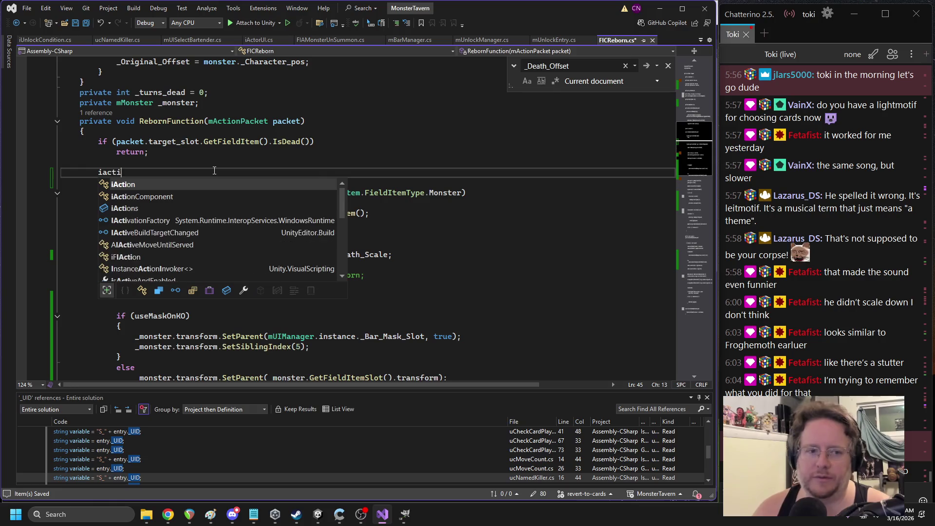
{"action": "type", "text": "Action acti = new iAction();"}
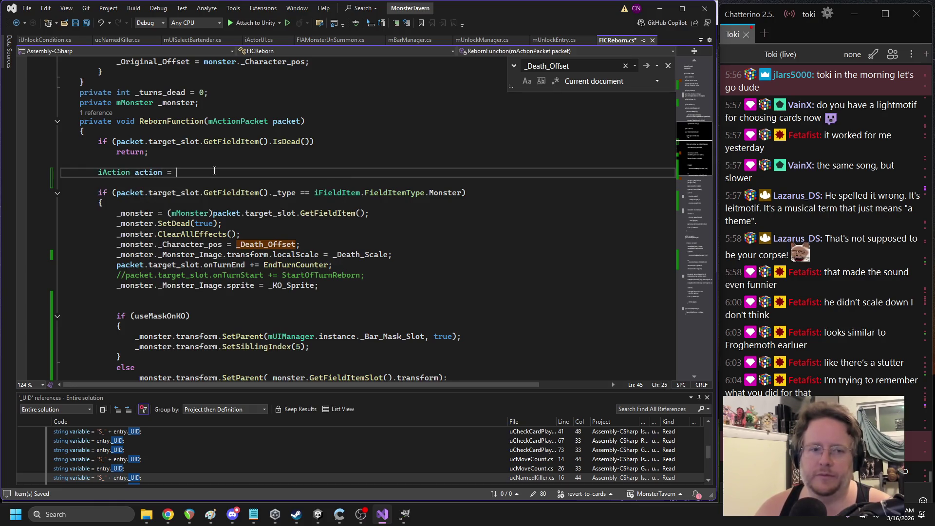
{"action": "key", "text": "Return"}
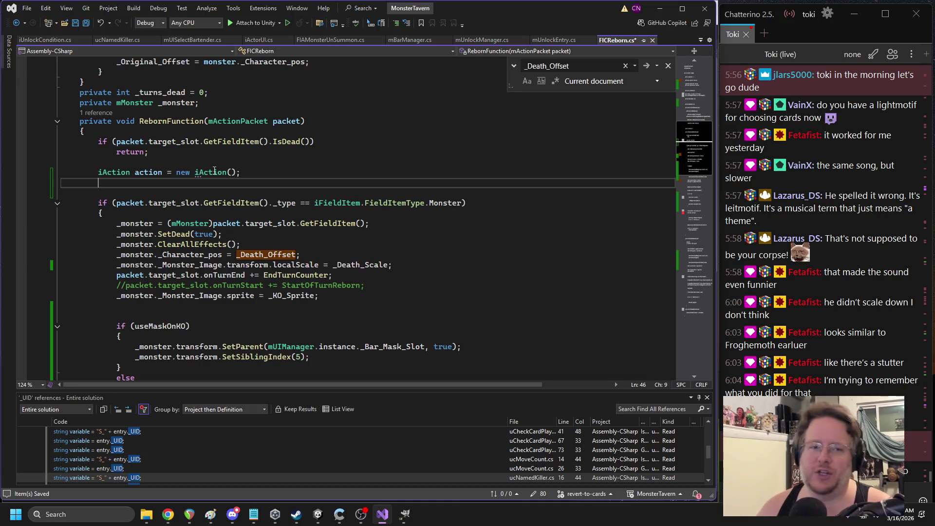
{"action": "triple_click", "coordinate": [214, 171]}
{"action": "key", "text": "Delete"}
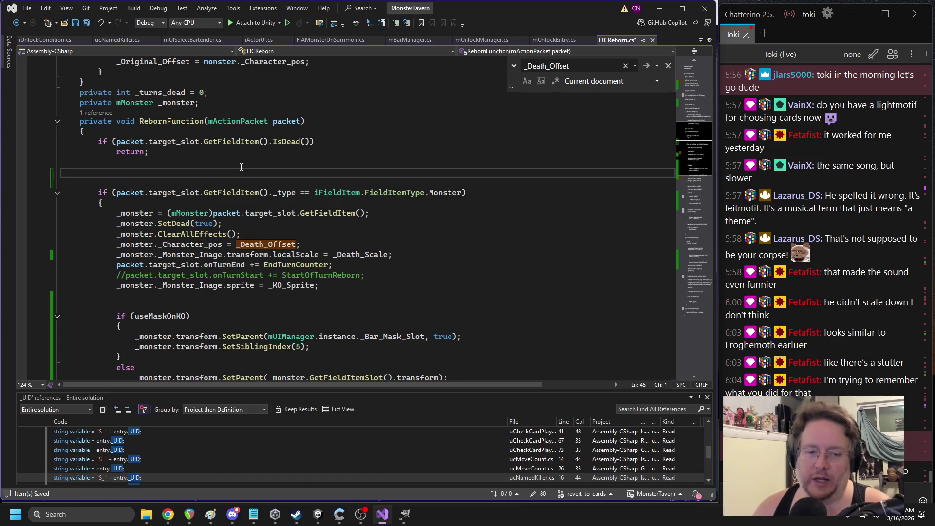
Copy _Monster_Image.transform and paste it over _Character_pos on the KO offset line
{"action": "scroll", "coordinate": [237, 178], "scroll_direction": "down", "scroll_amount": 4}
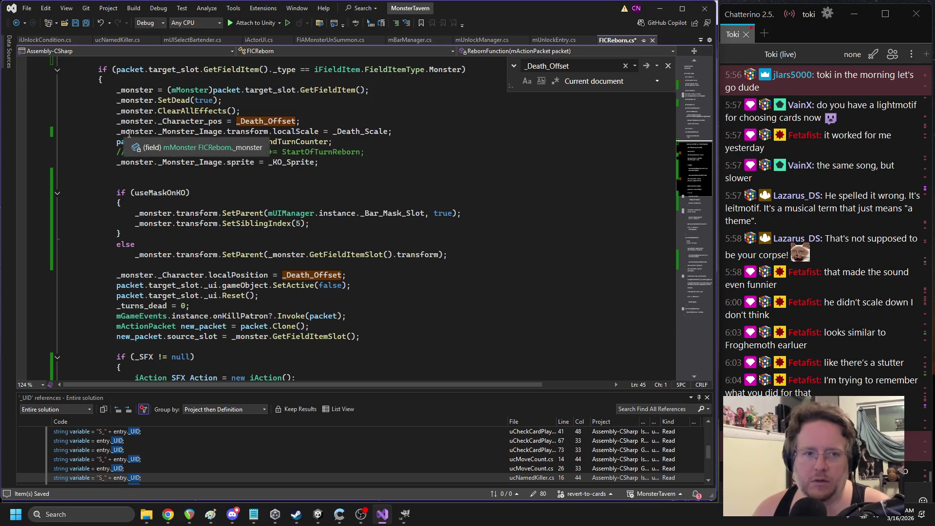
{"action": "scroll", "coordinate": [194, 144], "scroll_direction": "up", "scroll_amount": 1}
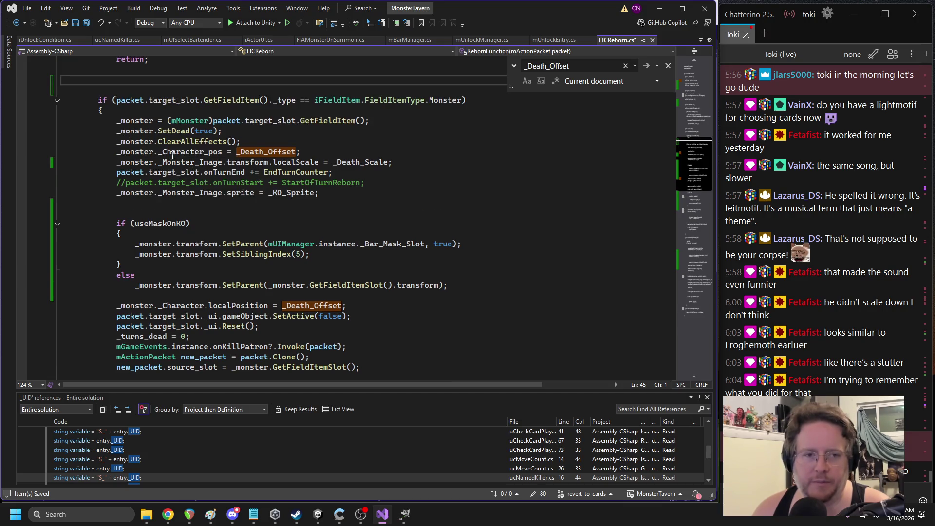
{"action": "left_click_drag", "start_coordinate": [158, 165], "coordinate": [268, 165]}
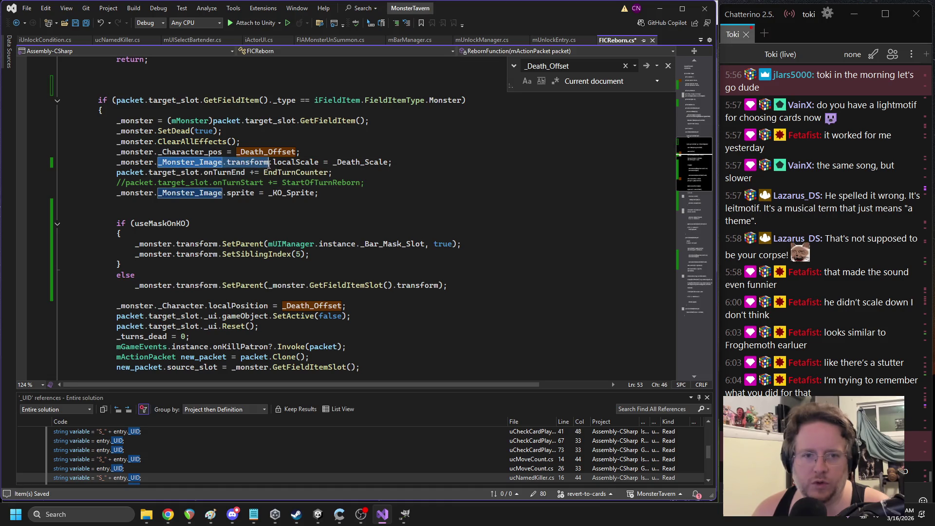
{"action": "key", "text": "ctrl+c"}
{"action": "double_click", "coordinate": [196, 152]}
{"action": "key", "text": "ctrl+f"}
{"action": "key", "text": "ctrl+v"}
Replace _Character_pos with _Monster_Image.transform on the EnterField and restore offset lines
{"action": "scroll", "coordinate": [234, 157], "scroll_direction": "up", "scroll_amount": 7}
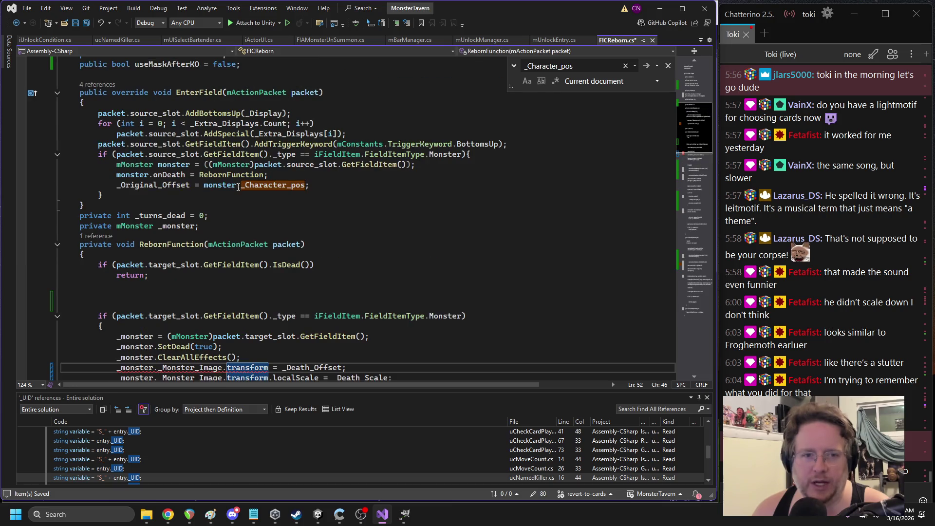
{"action": "double_click", "coordinate": [239, 186]}
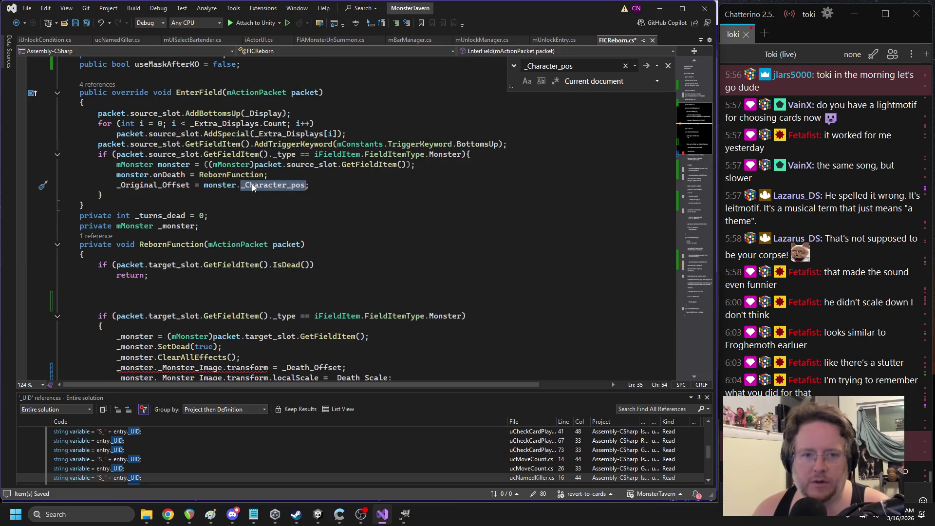
{"action": "key", "text": "ctrl+v"}
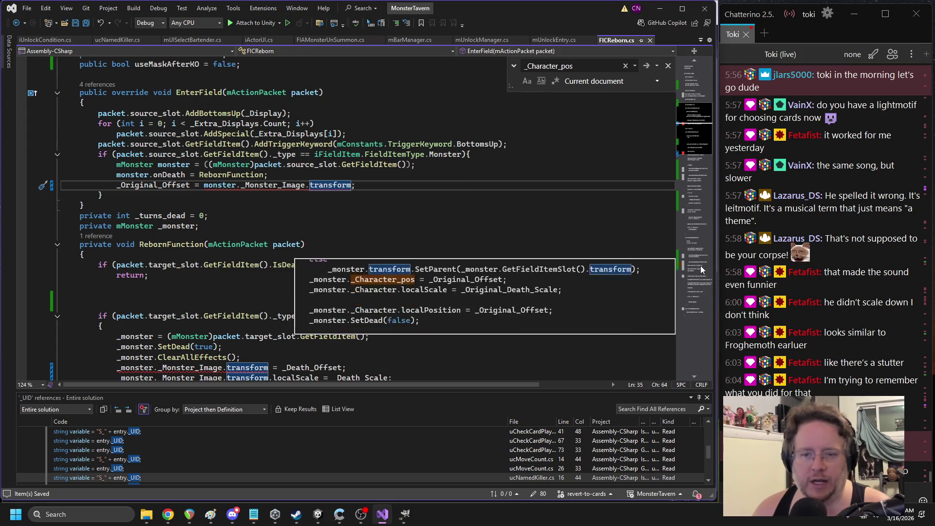
{"action": "left_click", "coordinate": [699, 266]}
{"action": "double_click", "coordinate": [192, 207]}
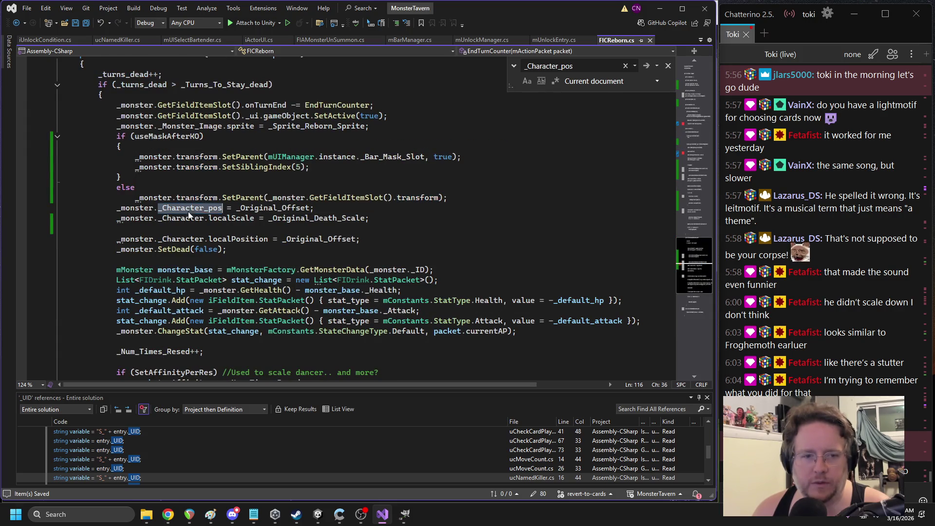
{"action": "key", "text": "ctrl+v"}
Append .localScale to the restore line's transform and save the script
{"action": "left_click", "coordinate": [370, 218]}
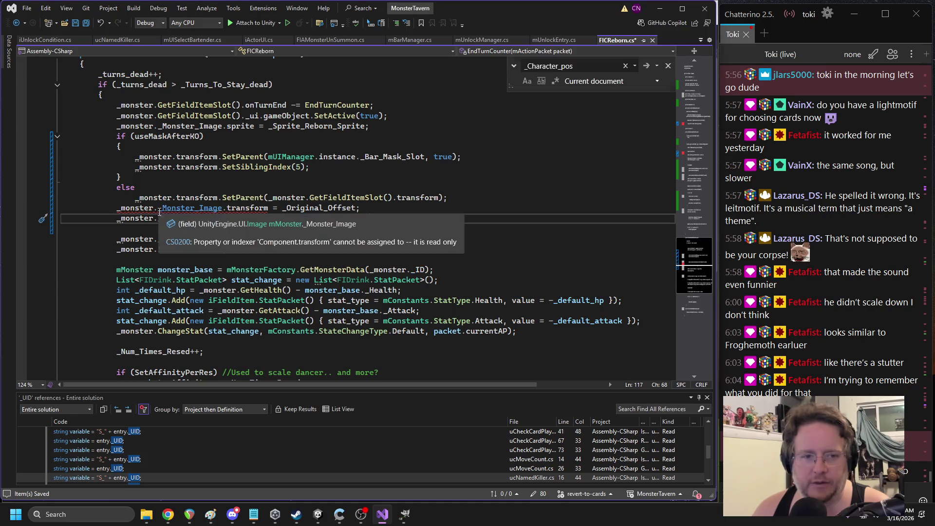
{"action": "left_click", "coordinate": [268, 207]}
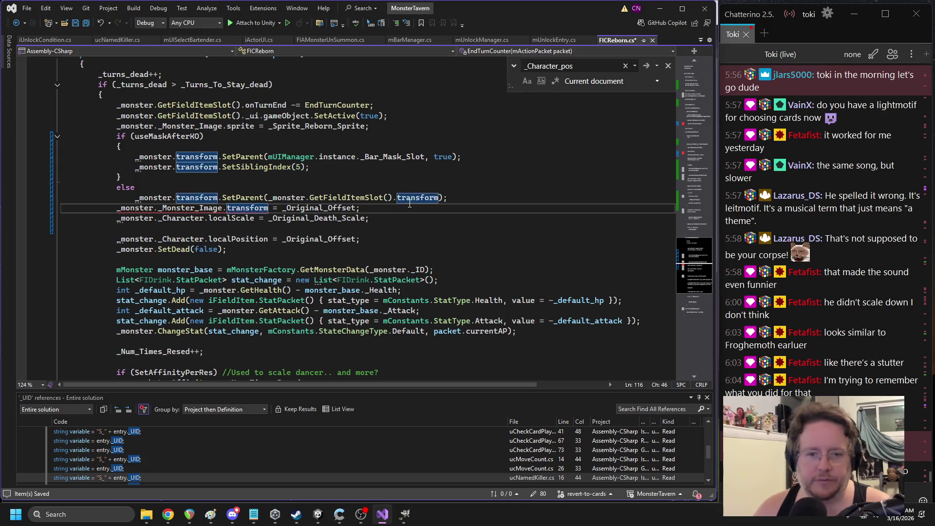
{"action": "type", "text": ".loc"}
{"action": "key", "text": "Tab"}
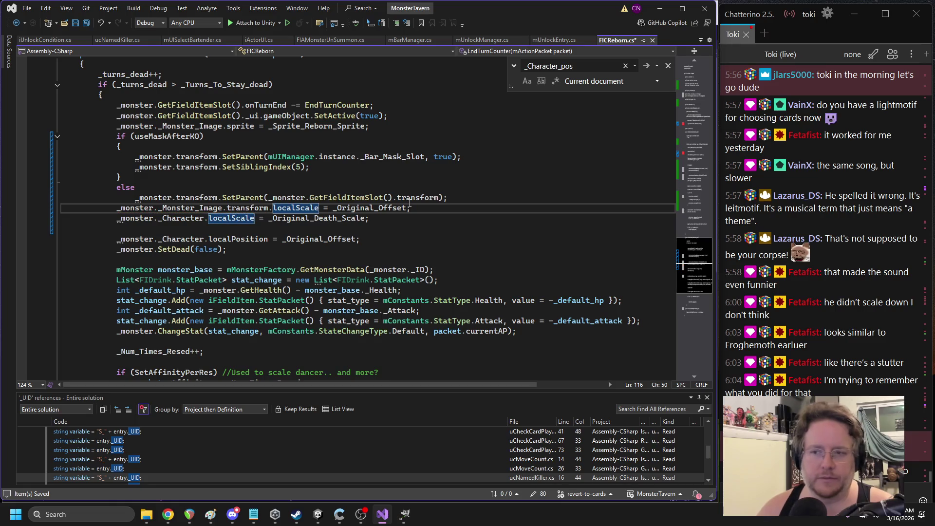
{"action": "key", "text": "ctrl+s"}
Append .localPosition to _Monster_Image.transform on the KO offset line
{"action": "scroll", "coordinate": [479, 162], "scroll_direction": "up", "scroll_amount": 10}
{"action": "left_click", "coordinate": [268, 197]}
{"action": "type", "text": ".loc = _Death_Offset;"}
{"action": "key", "text": "Tab"}
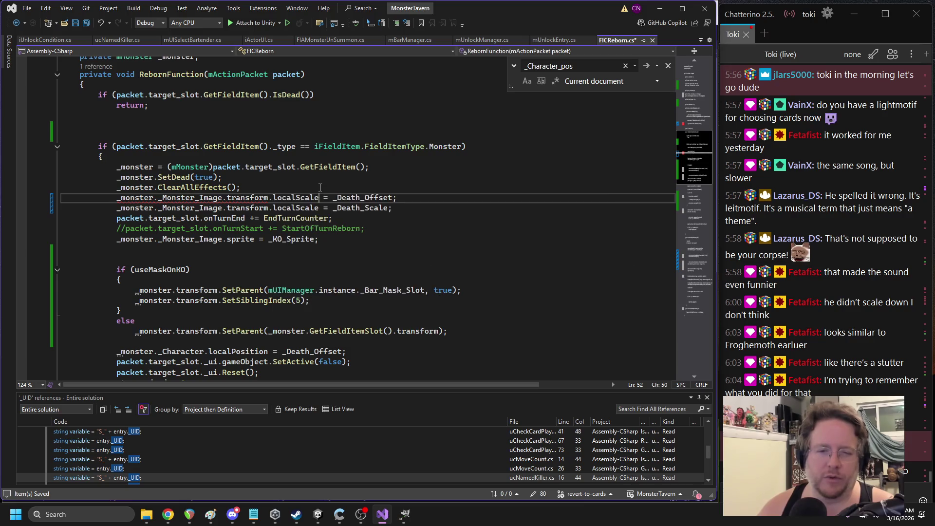
{"action": "key", "text": "BackSpace"}
{"action": "key", "text": "BackSpace"}
{"action": "key", "text": "BackSpace"}
{"action": "type", "text": "Po"}
{"action": "key", "text": "Tab"}
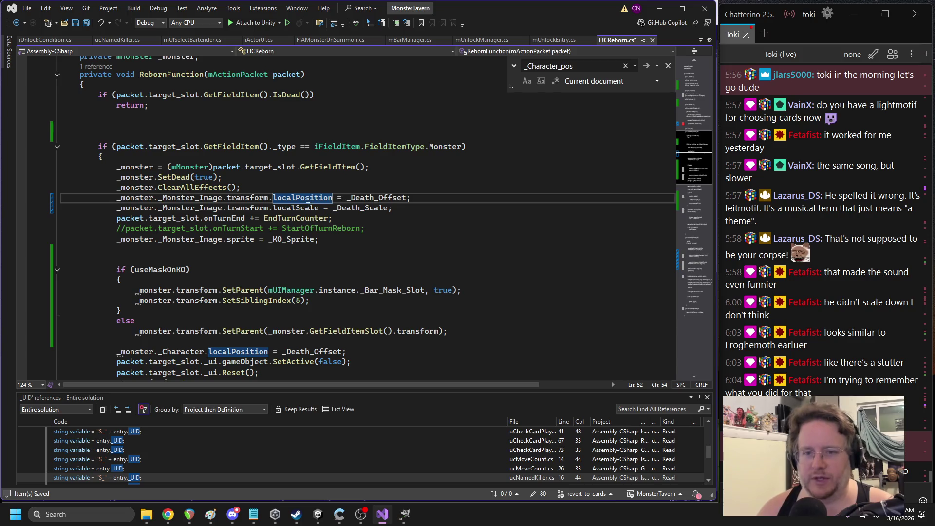
Change localScale to localPosition on the EndTurnCounter restore offset line
{"action": "double_click", "coordinate": [308, 206]}
{"action": "key", "text": "ctrl+f"}
{"action": "left_click", "coordinate": [691, 264]}
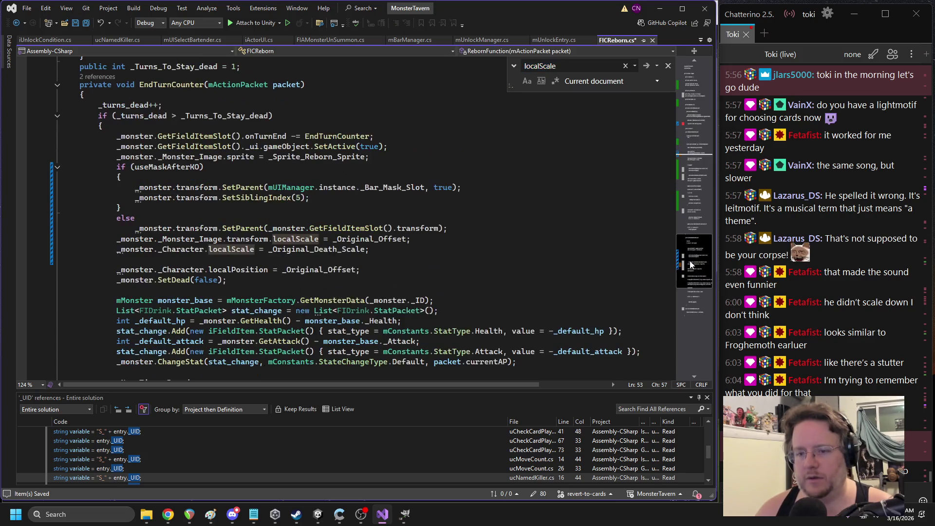
{"action": "double_click", "coordinate": [301, 237]}
{"action": "type", "text": "local"}
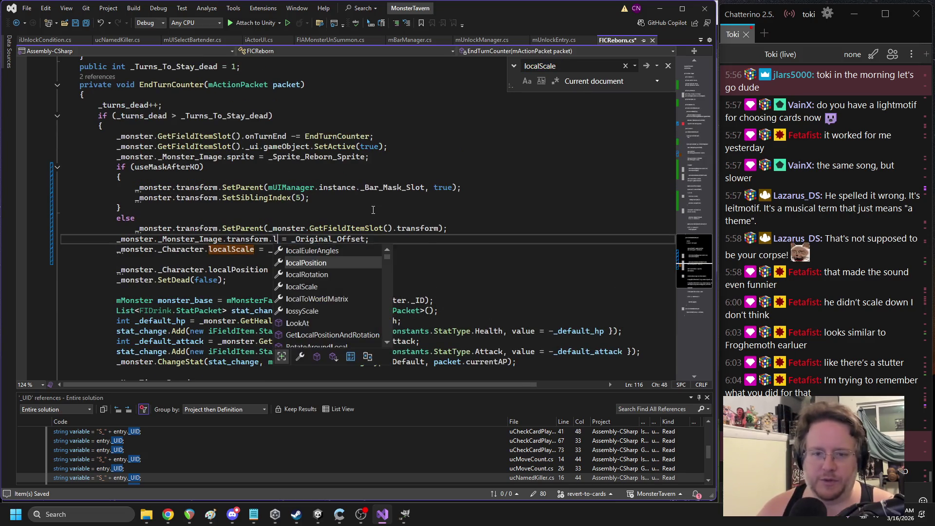
{"action": "type", "text": "Po"}
{"action": "key", "text": "Tab"}
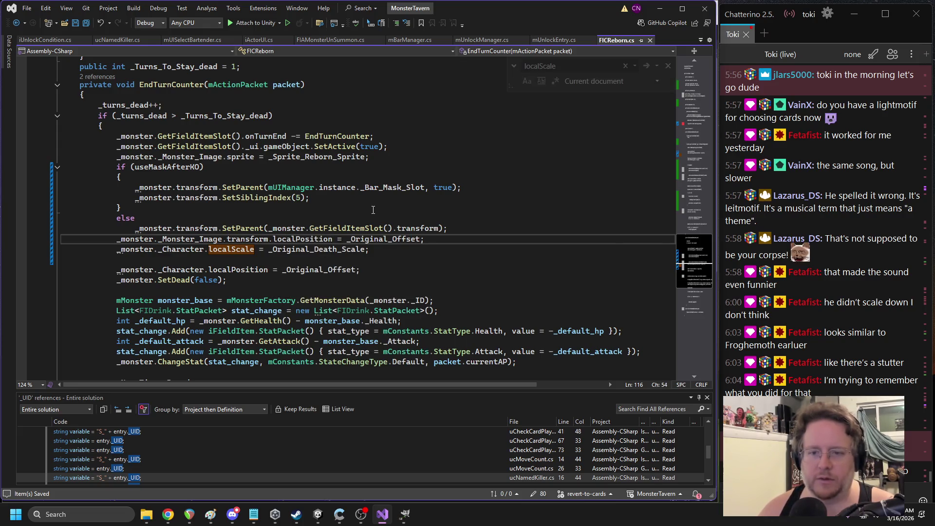
Make EnterField store _Monster_Image.transform.localPosition in _Original_Offset, then let Unity recompile
{"action": "left_click", "coordinate": [691, 122]}
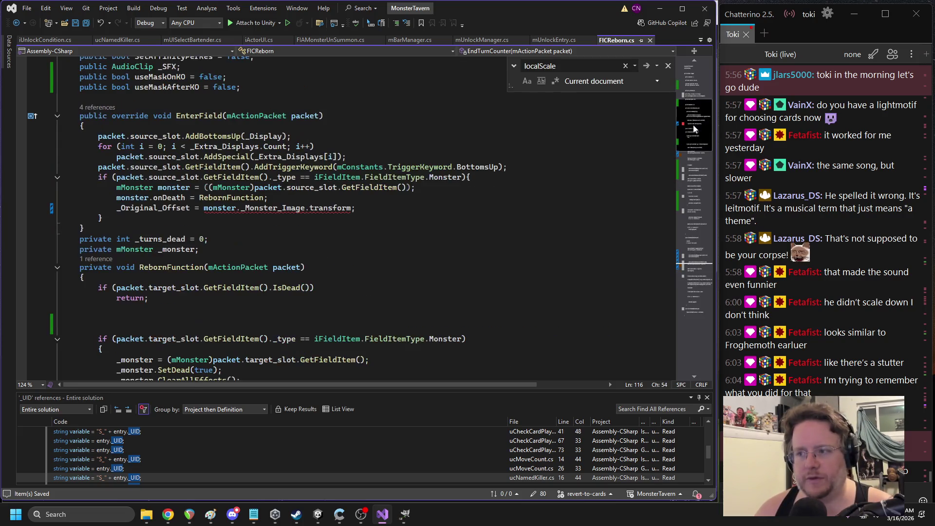
{"action": "left_click", "coordinate": [326, 209]}
{"action": "double_click", "coordinate": [326, 209]}
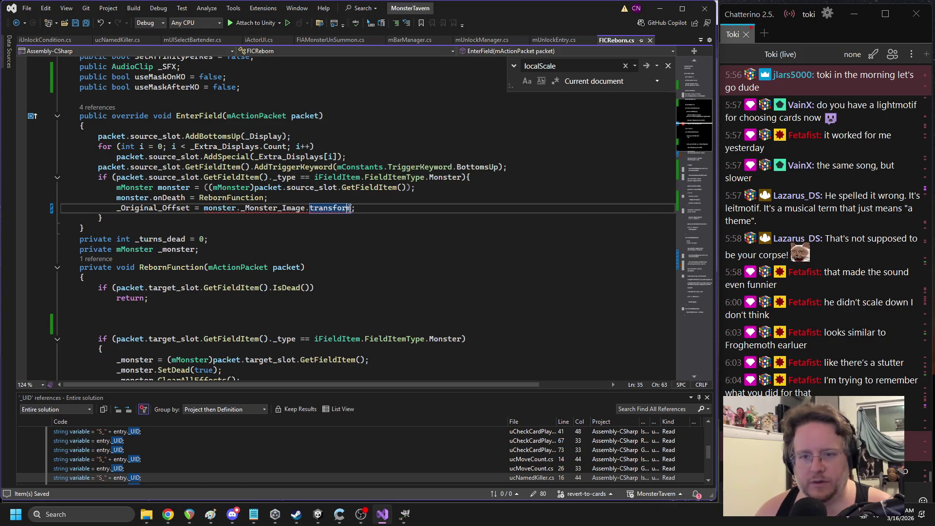
{"action": "type", "text": "."}
{"action": "double_click", "coordinate": [385, 208]}
{"action": "type", "text": "localPosition"}
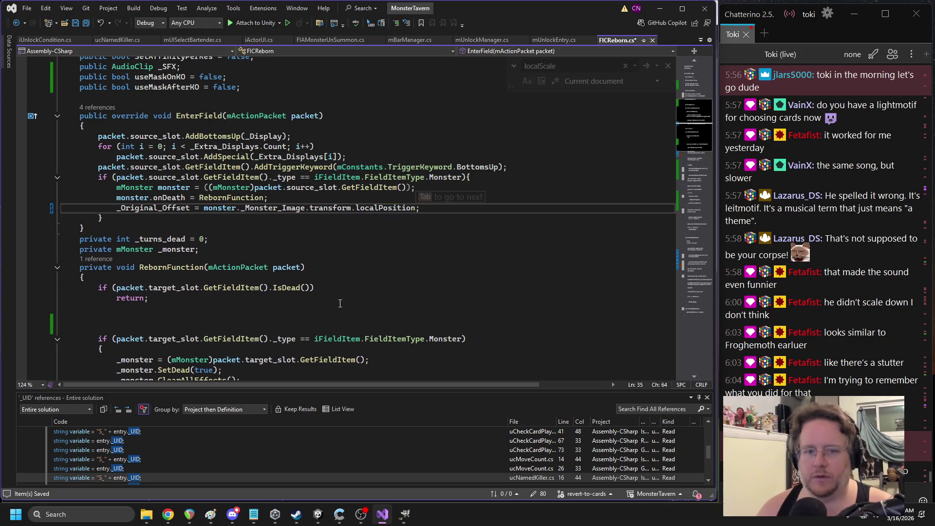
{"action": "left_click", "coordinate": [317, 515]}
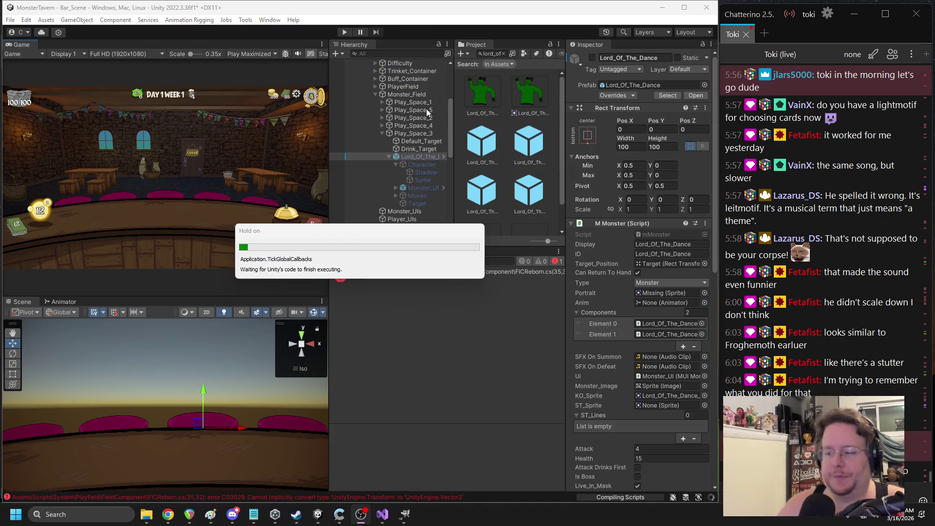
Start a playtest, end a turn, then play three Goblin's Fermented Sock cards and end the turn
{"action": "left_click", "coordinate": [344, 32]}
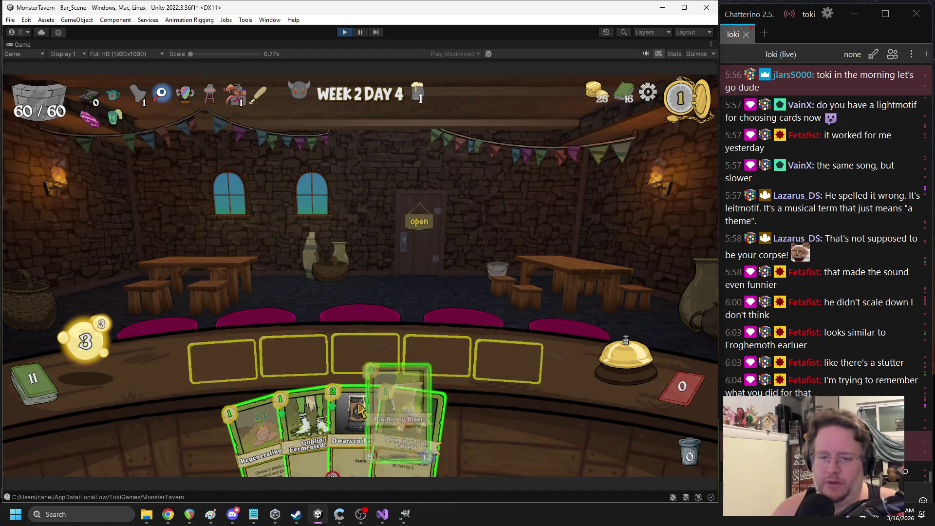
{"action": "key", "text": "space"}
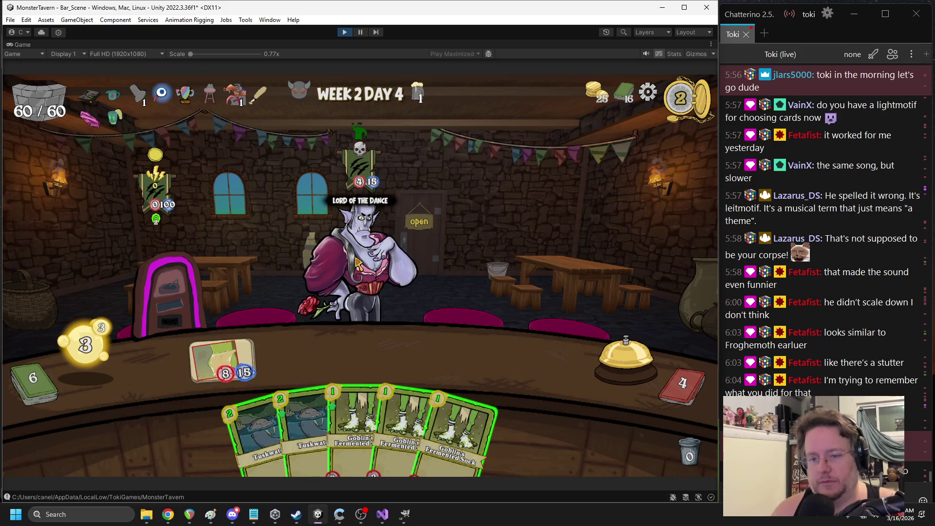
{"action": "left_click", "coordinate": [448, 411]}
{"action": "left_click", "coordinate": [440, 418]}
{"action": "left_click", "coordinate": [379, 394]}
{"action": "left_click", "coordinate": [600, 361]}
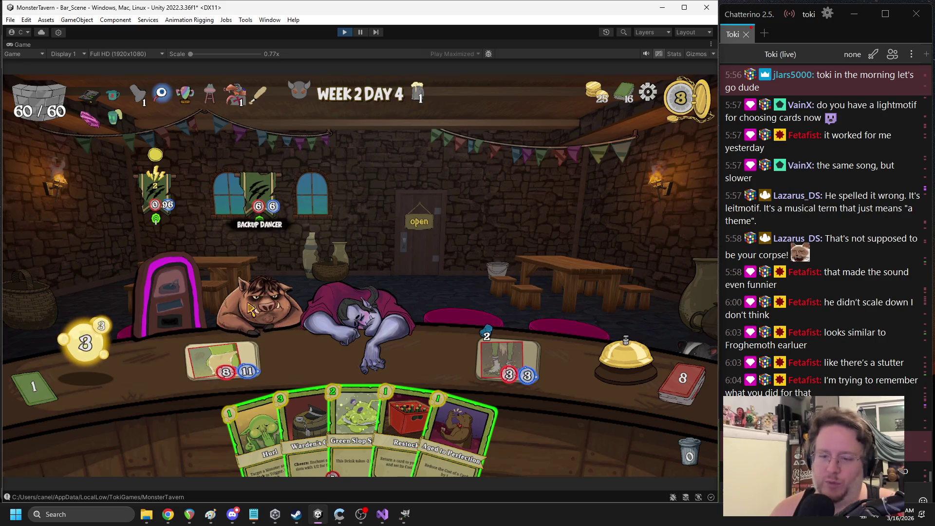
Play Warden's Cask, Sneeze on the jukebox and Green Slop Special until the KO, then stop play
{"action": "mouse_move", "coordinate": [304, 378]}
{"action": "left_click_drag", "start_coordinate": [304, 377], "coordinate": [365, 355]}
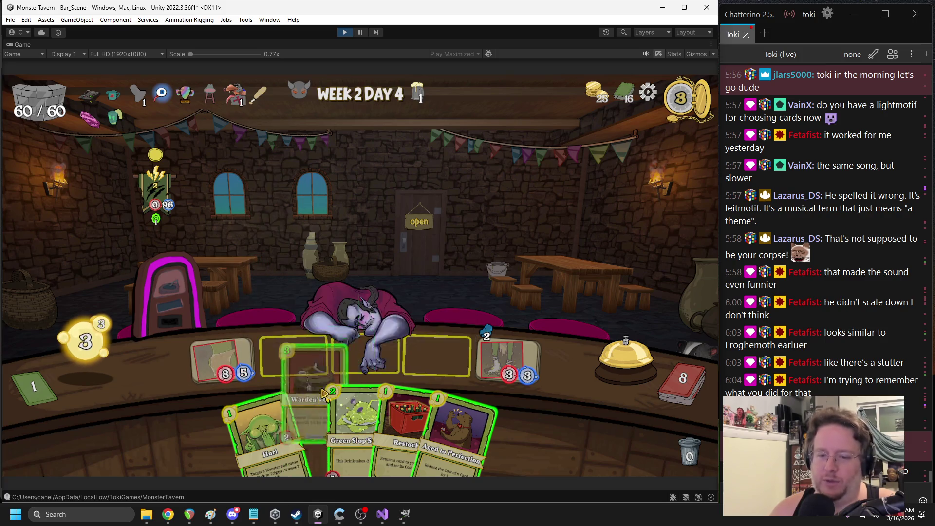
{"action": "left_click", "coordinate": [598, 315]}
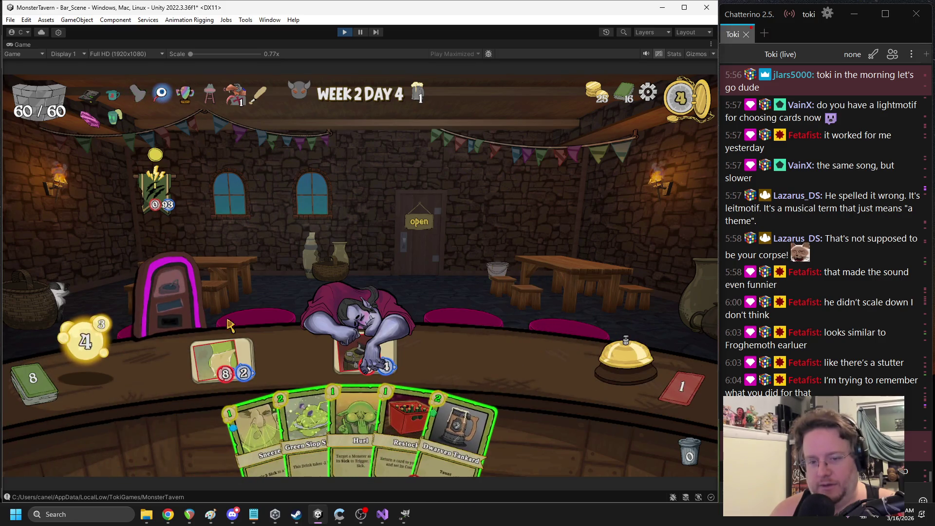
{"action": "mouse_move", "coordinate": [258, 428]}
{"action": "left_mouse_down"}
{"action": "mouse_move", "coordinate": [227, 302]}
{"action": "mouse_move", "coordinate": [185, 285]}
{"action": "left_mouse_up"}
{"action": "mouse_move", "coordinate": [289, 429]}
{"action": "left_mouse_down"}
{"action": "mouse_move", "coordinate": [255, 354]}
{"action": "mouse_move", "coordinate": [234, 366]}
{"action": "left_mouse_up"}
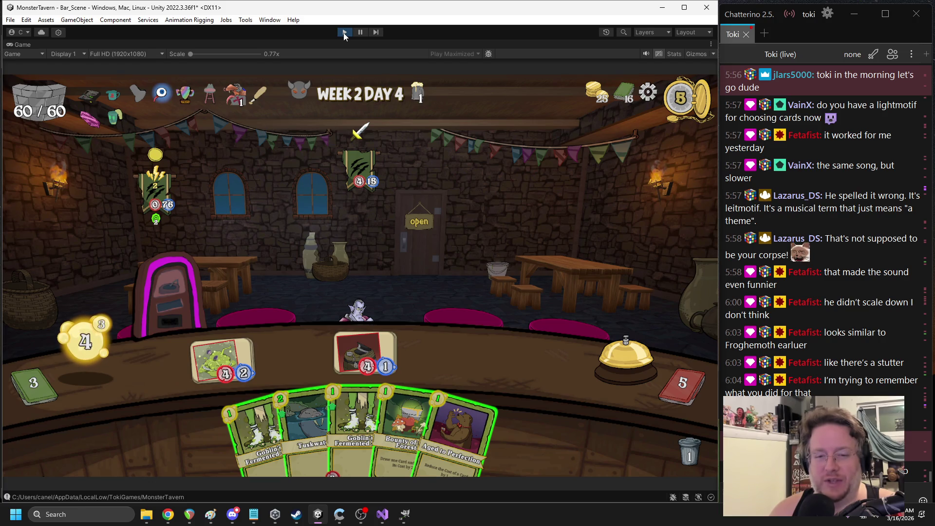
{"action": "left_click", "coordinate": [343, 33]}
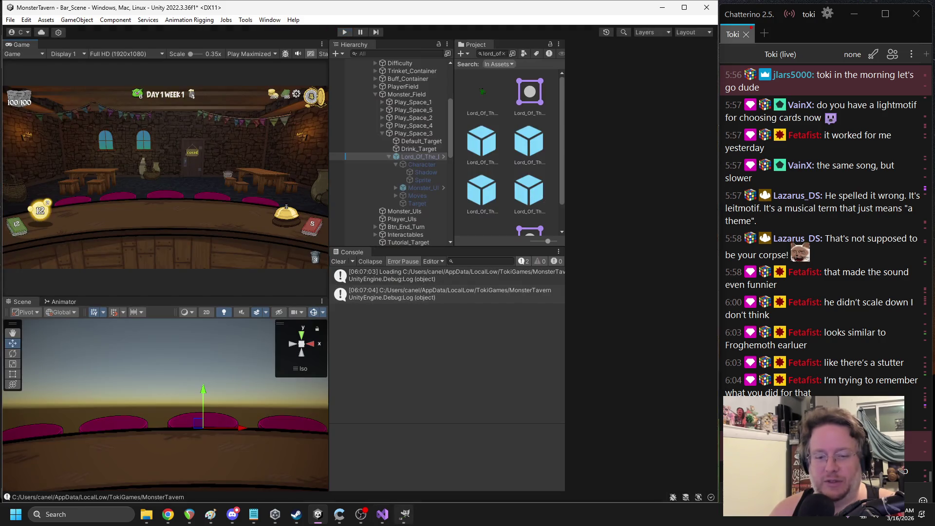
Comment out the old _Character localPosition line in RebornFunction
{"action": "left_click", "coordinate": [377, 517]}
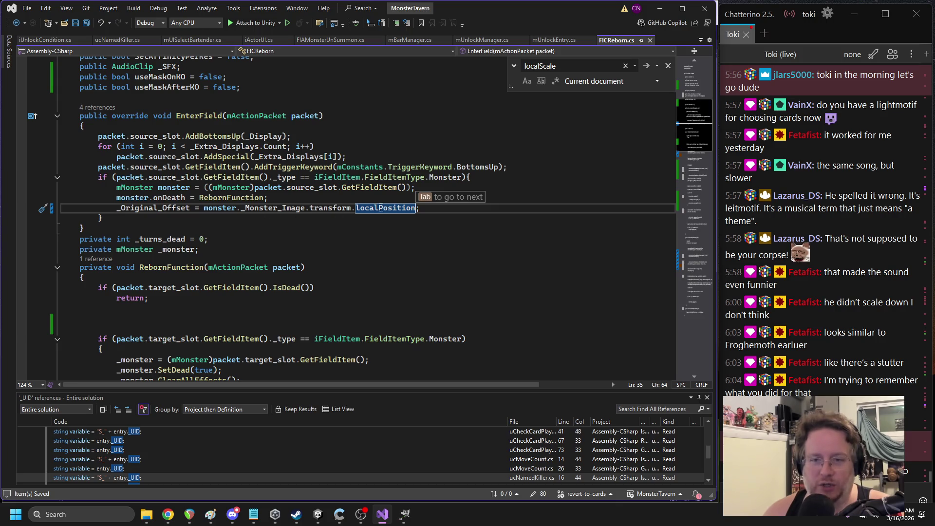
{"action": "left_click", "coordinate": [689, 159]}
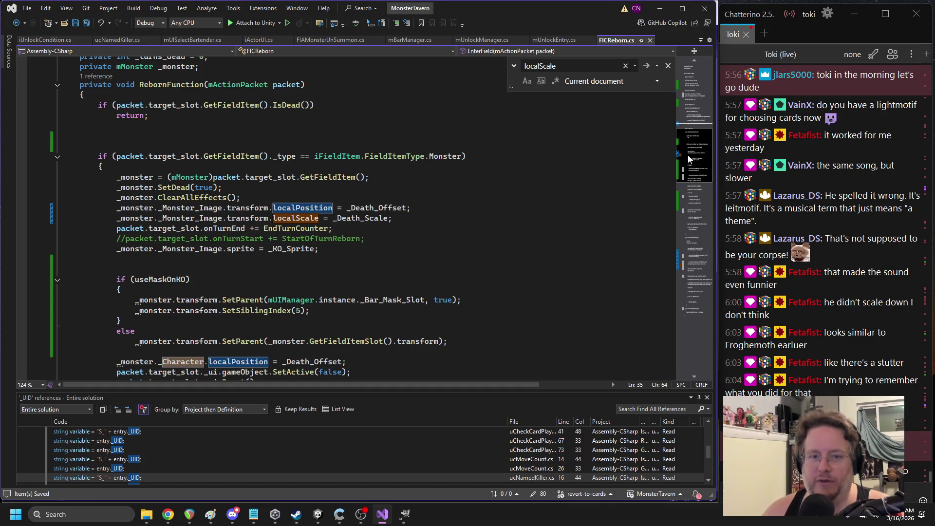
{"action": "double_click", "coordinate": [194, 210]}
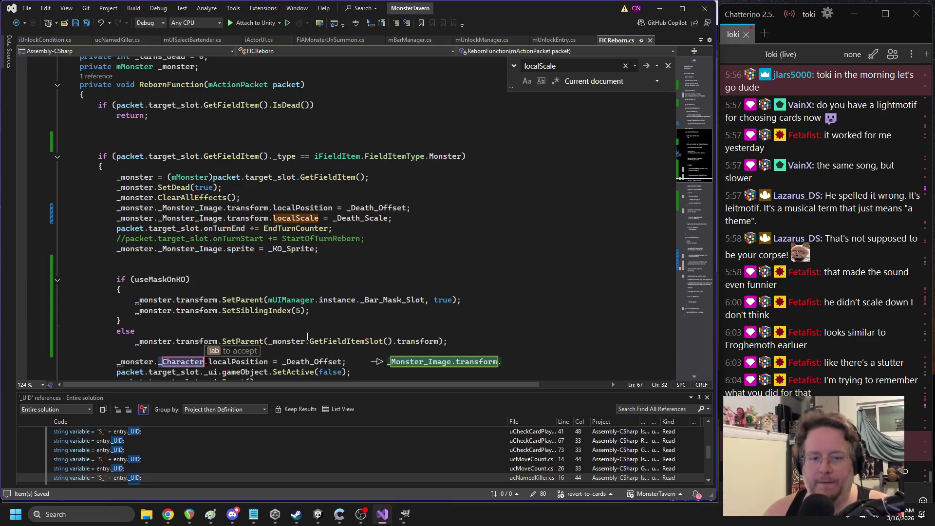
{"action": "key", "text": "Tab"}
{"action": "scroll", "coordinate": [353, 288], "scroll_direction": "down", "scroll_amount": 3}
{"action": "key", "text": "Home"}
{"action": "type", "text": "//"}
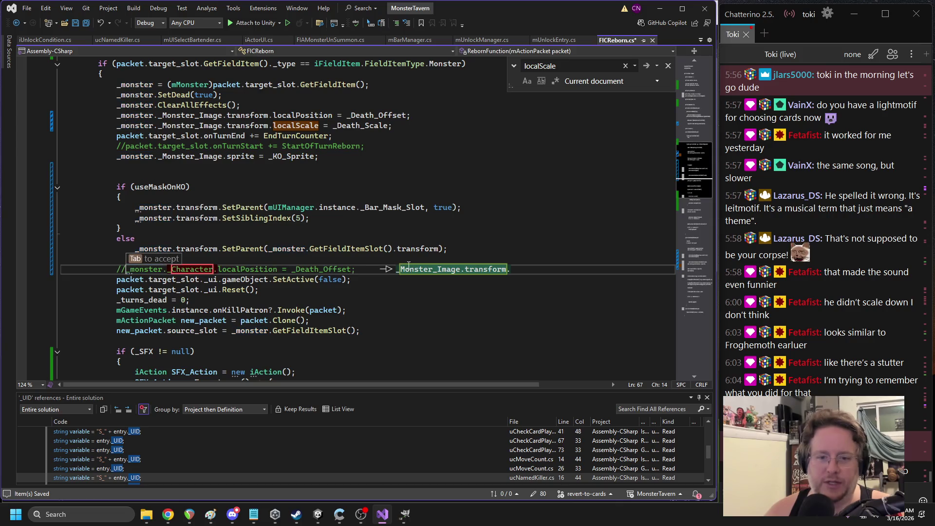
{"action": "left_click", "coordinate": [277, 257]}
Search the file for _Death_Offset usages and go to its declaration
{"action": "scroll", "coordinate": [293, 219], "scroll_direction": "down", "scroll_amount": 9}
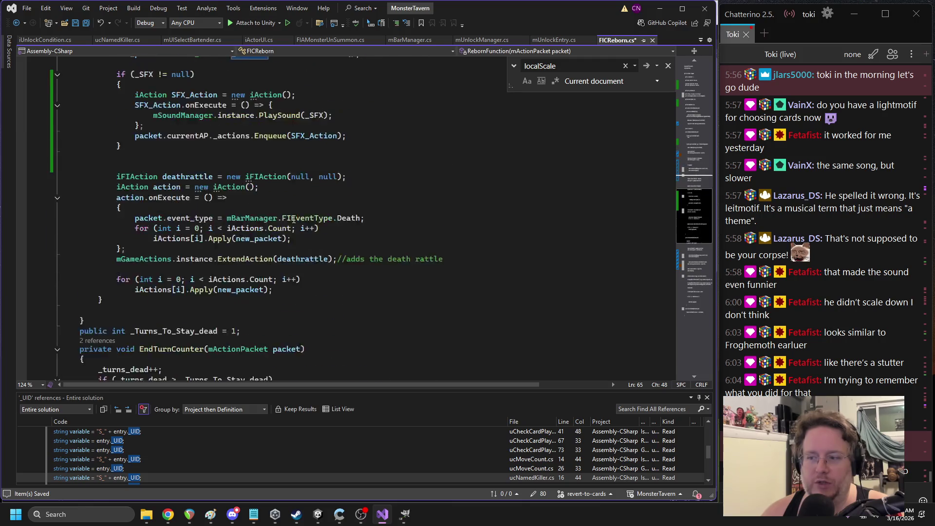
{"action": "scroll", "coordinate": [293, 219], "scroll_direction": "down", "scroll_amount": 6}
{"action": "scroll", "coordinate": [301, 213], "scroll_direction": "up", "scroll_amount": 14}
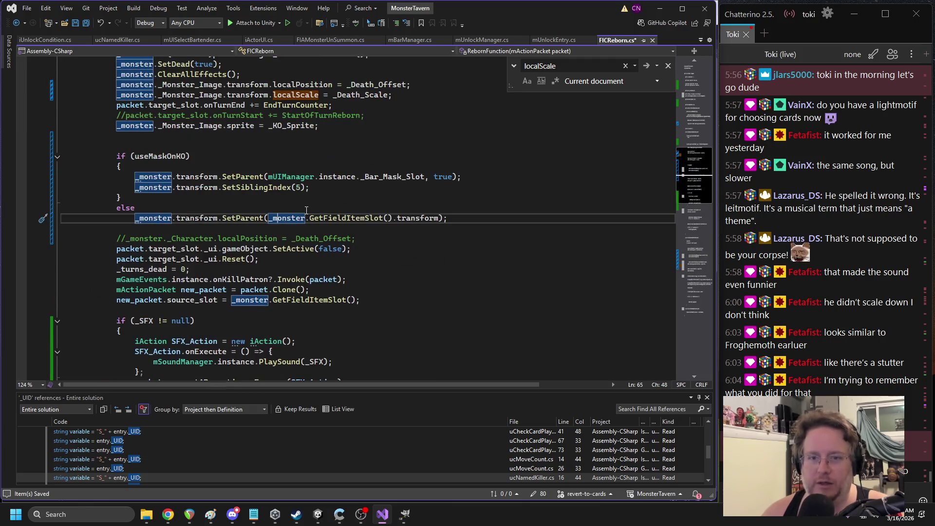
{"action": "double_click", "coordinate": [377, 84]}
{"action": "key", "text": "ctrl+f"}
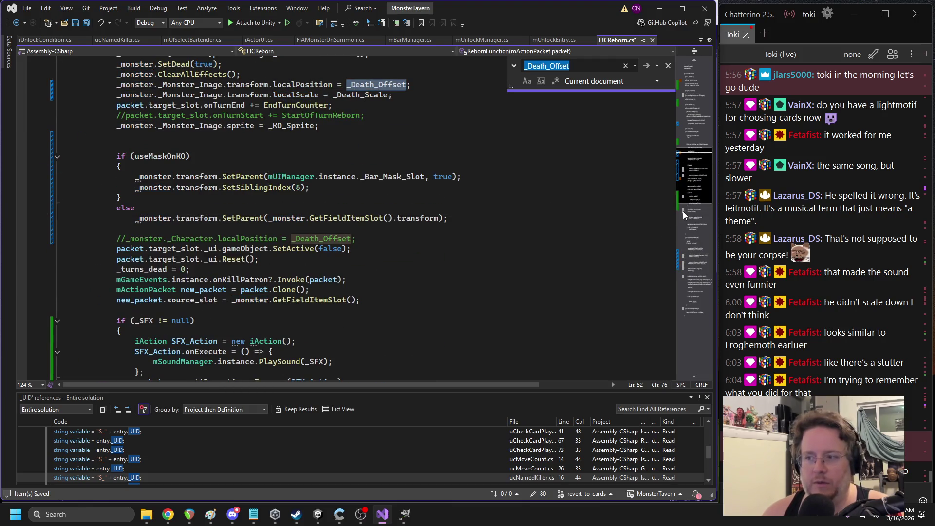
{"action": "scroll", "coordinate": [408, 218], "scroll_direction": "down", "scroll_amount": 5}
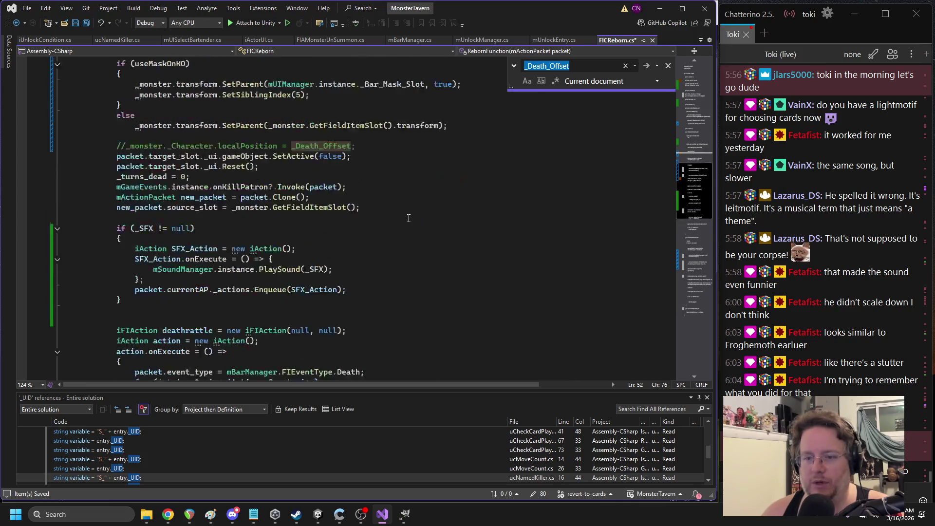
{"action": "scroll", "coordinate": [408, 218], "scroll_direction": "up", "scroll_amount": 3}
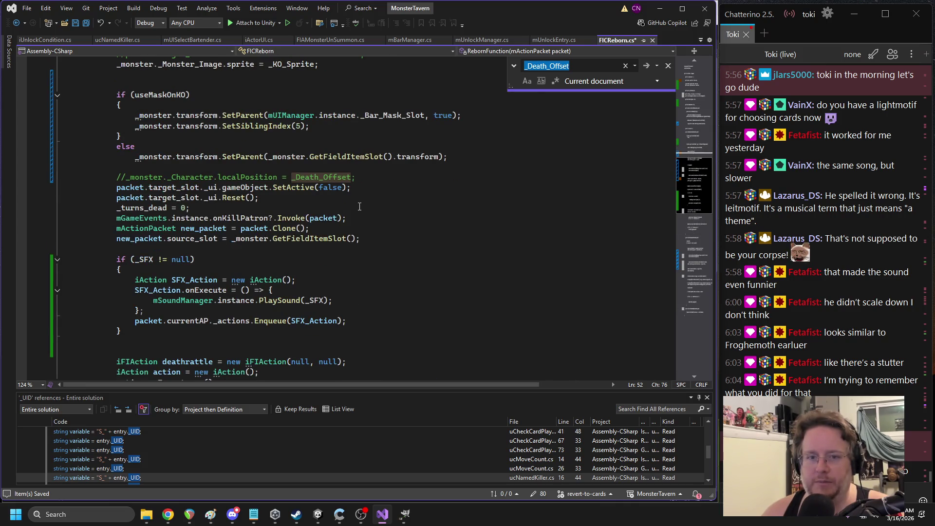
{"action": "double_click", "coordinate": [321, 179]}
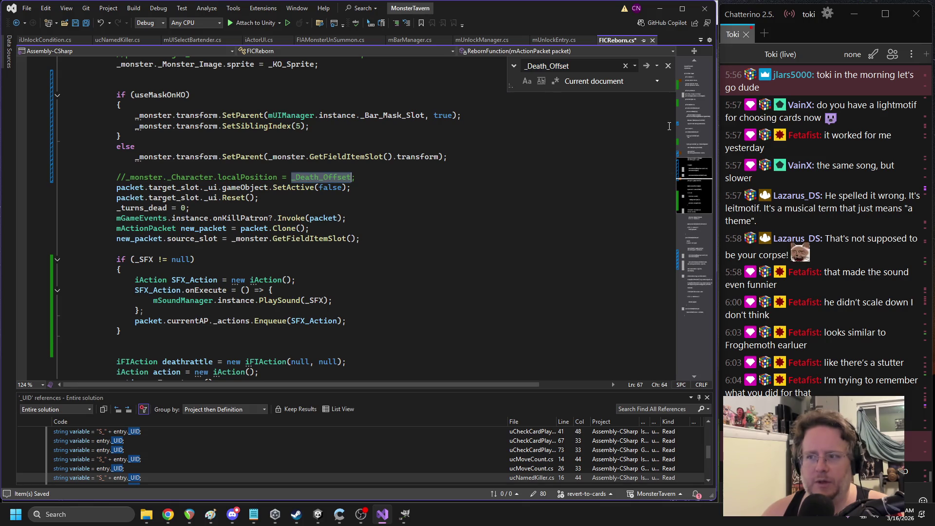
{"action": "left_click", "coordinate": [699, 87]}
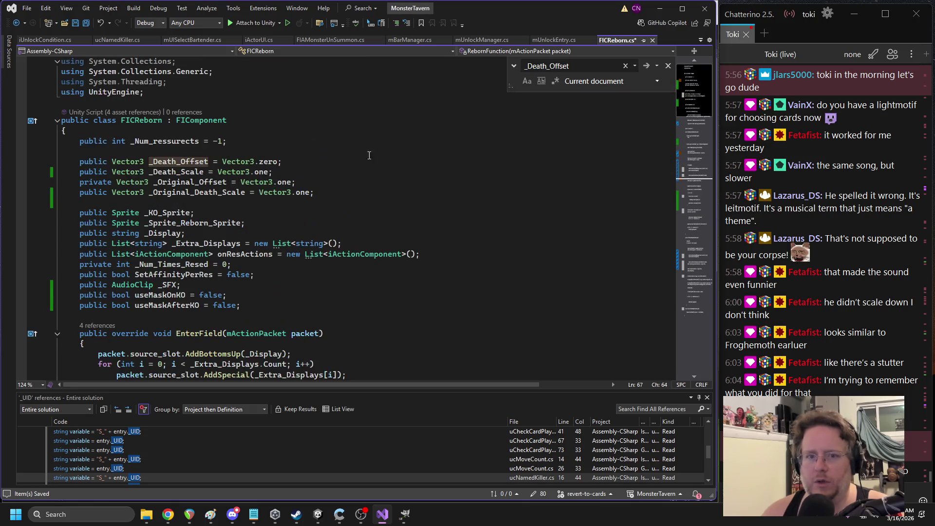
Inspect the _Death_Scale and _Original_Death_Scale fields and search for _Original_Death_Scale
{"action": "double_click", "coordinate": [205, 173]}
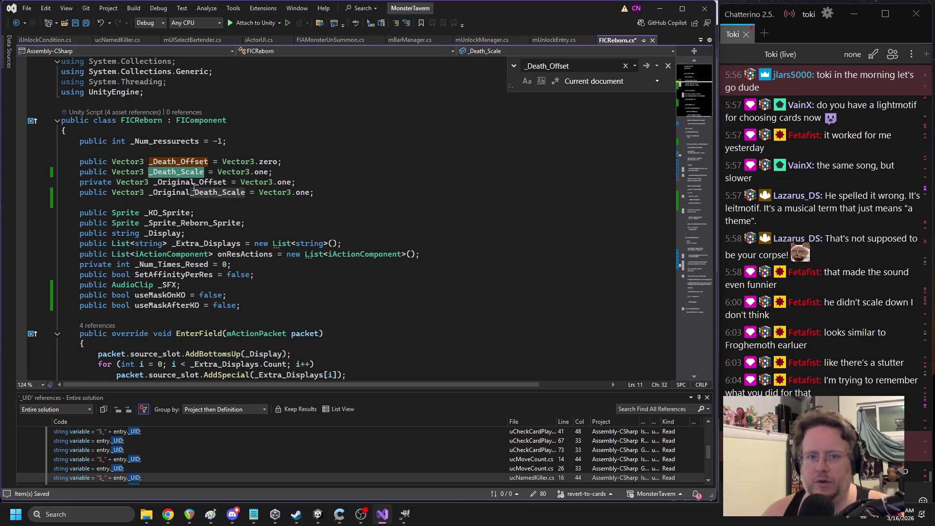
{"action": "double_click", "coordinate": [194, 183]}
{"action": "double_click", "coordinate": [217, 193]}
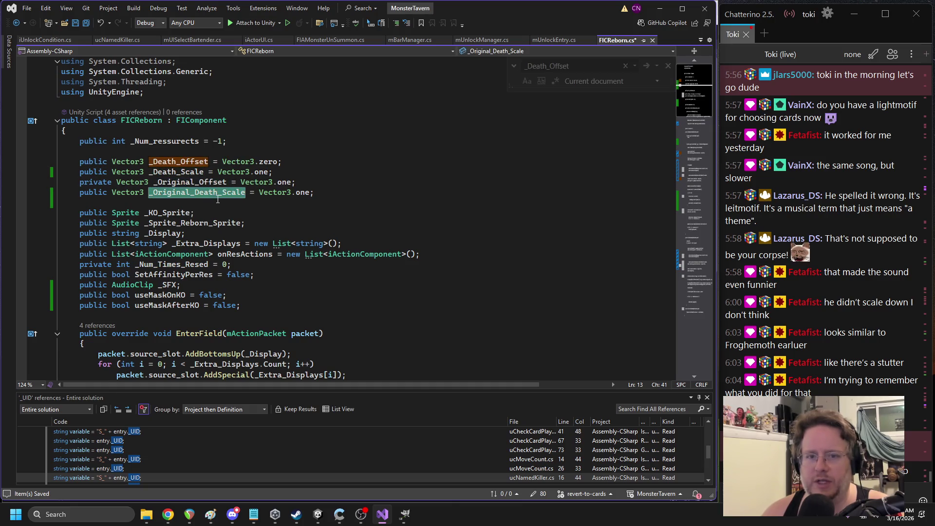
{"action": "key", "text": "ctrl+f"}
{"action": "left_click_drag", "start_coordinate": [697, 229], "coordinate": [697, 255]}
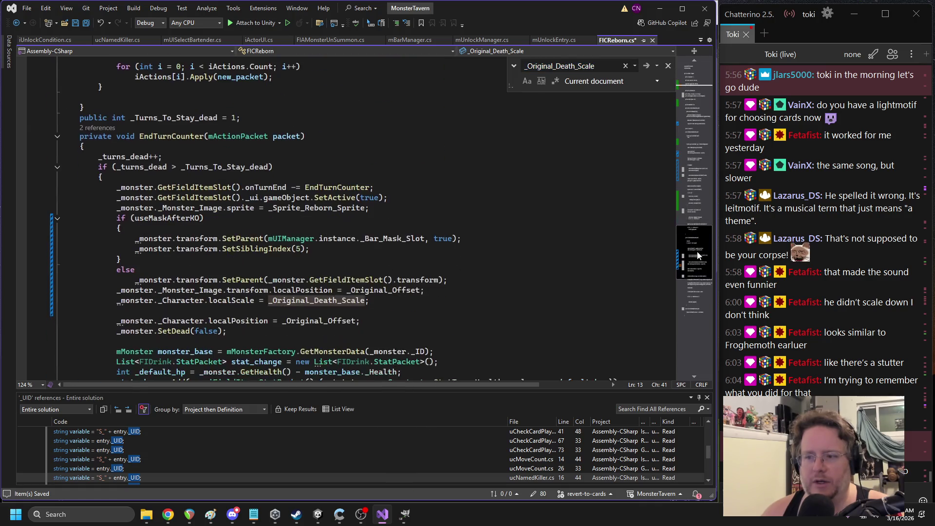
Paste _Monster_Image.transform over _Character on the _Original_Death_Scale localScale line, then recompile in Unity
{"action": "double_click", "coordinate": [231, 300]}
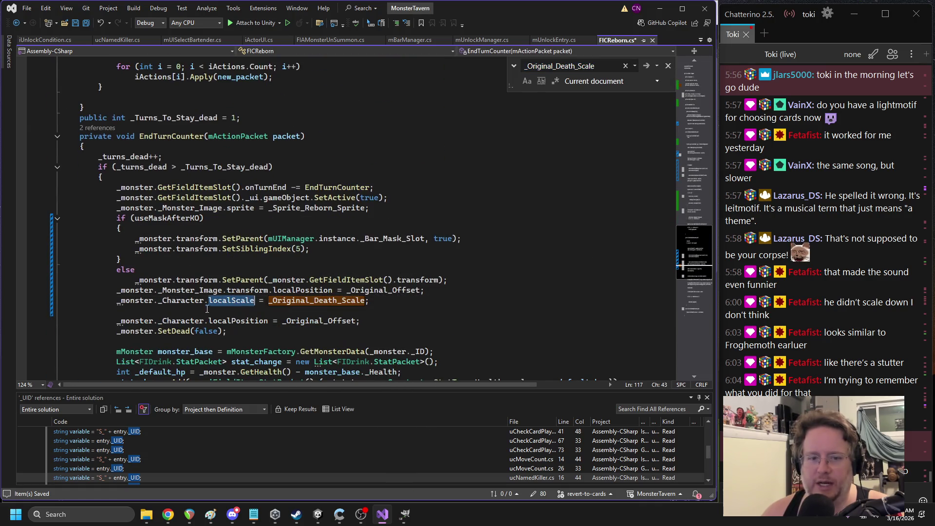
{"action": "left_click_drag", "start_coordinate": [158, 290], "coordinate": [262, 295]}
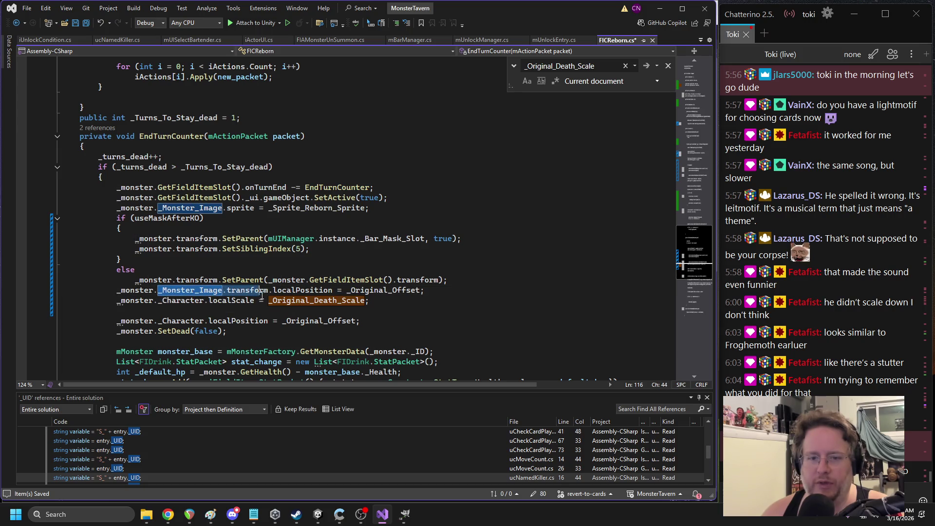
{"action": "key", "text": "ctrl+c"}
{"action": "double_click", "coordinate": [186, 301]}
{"action": "key", "text": "ctrl+v"}
{"action": "left_click", "coordinate": [339, 208]}
{"action": "left_click", "coordinate": [318, 514]}
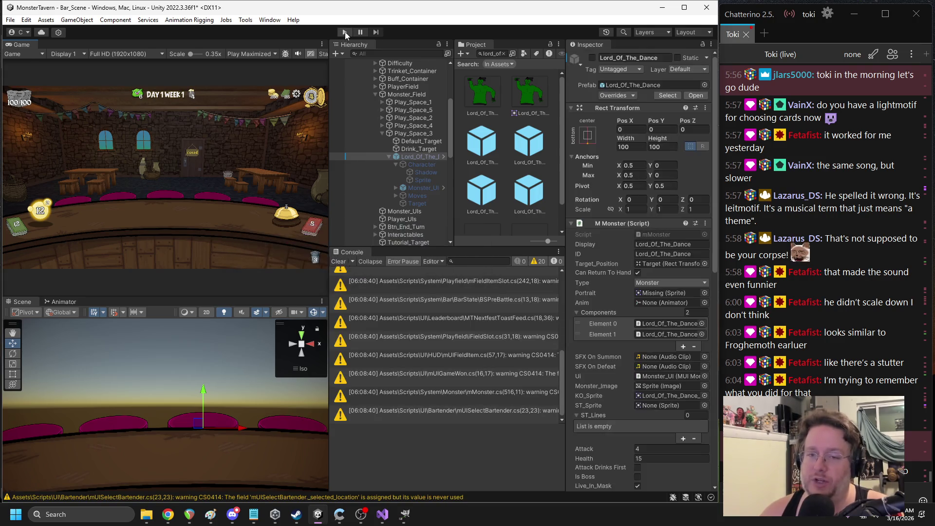
Start a playtest, then place Goblin's Fermented Sock, discount Restock, pour Regenerating Hops and end the turn
{"action": "left_click", "coordinate": [345, 31]}
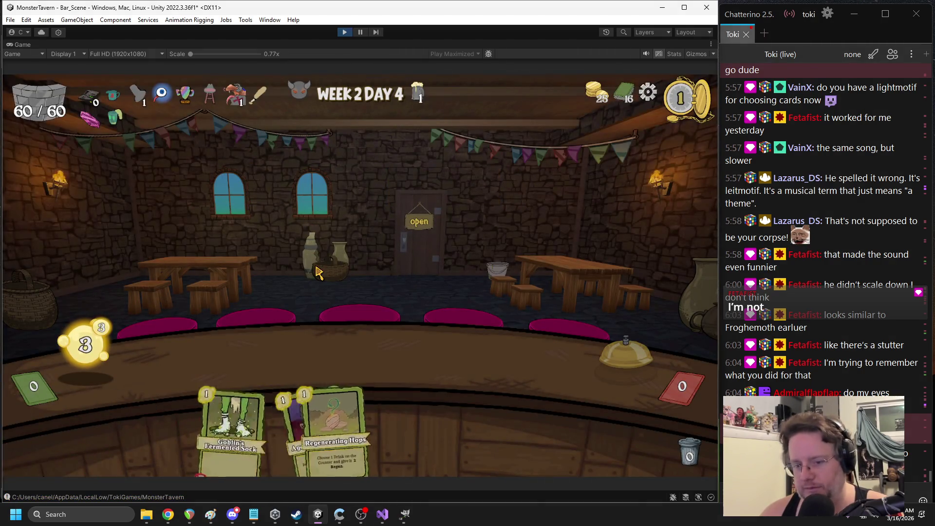
{"action": "left_click_drag", "start_coordinate": [365, 404], "coordinate": [238, 327]}
{"action": "mouse_move", "coordinate": [285, 423]}
{"action": "left_mouse_down"}
{"action": "mouse_move", "coordinate": [289, 312]}
{"action": "mouse_move", "coordinate": [303, 290]}
{"action": "mouse_move", "coordinate": [312, 297]}
{"action": "left_mouse_up"}
{"action": "left_click", "coordinate": [367, 370]}
{"action": "left_click_drag", "start_coordinate": [321, 429], "coordinate": [263, 379]}
{"action": "left_click", "coordinate": [625, 360]}
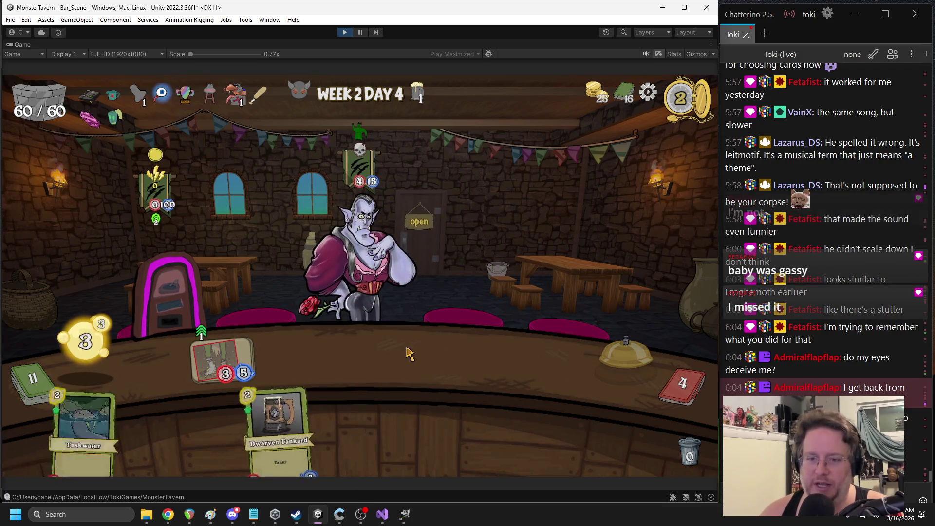
{"action": "mouse_move", "coordinate": [244, 423]}
{"action": "left_mouse_down"}
{"action": "mouse_move", "coordinate": [501, 351]}
{"action": "mouse_move", "coordinate": [506, 358]}
{"action": "left_mouse_up"}
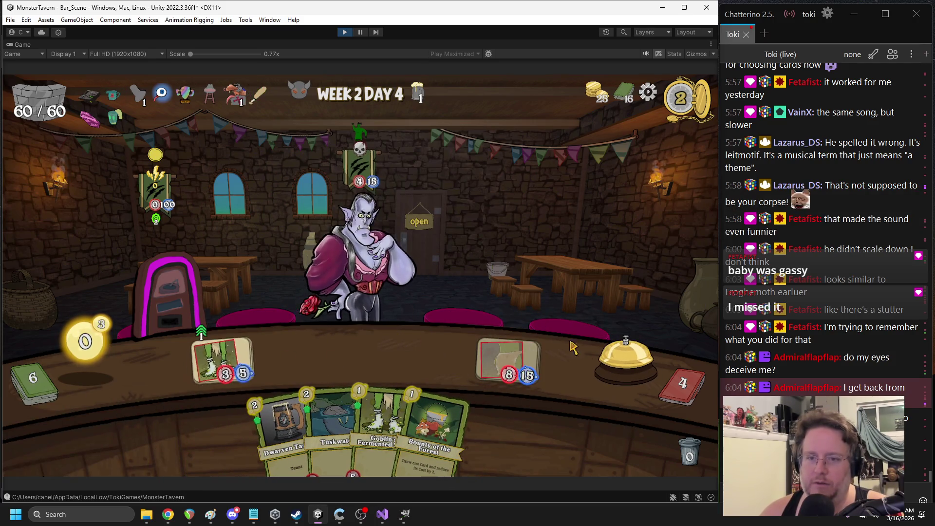
{"action": "left_click", "coordinate": [626, 358]}
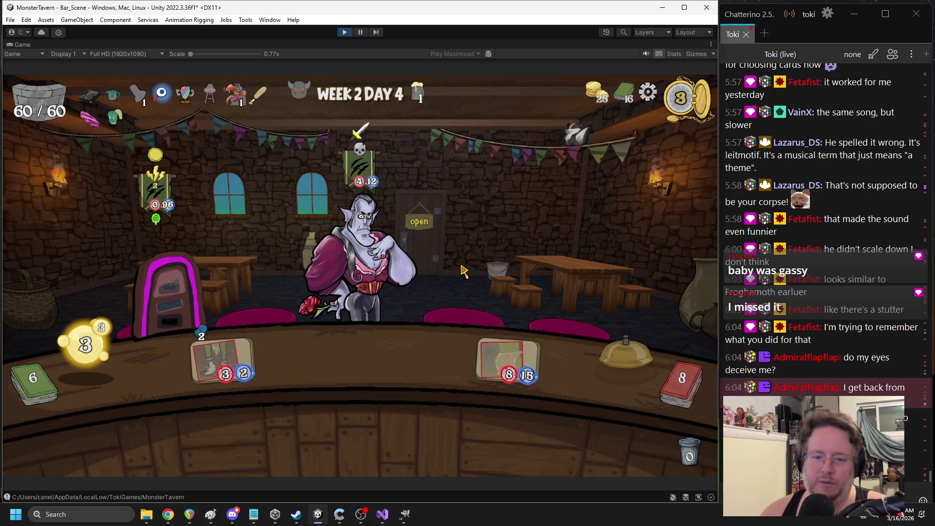
Serve Sneeze to the vampire customer, put a Goblin card on the bar and end the turn
{"action": "left_click_drag", "start_coordinate": [489, 347], "coordinate": [394, 280]}
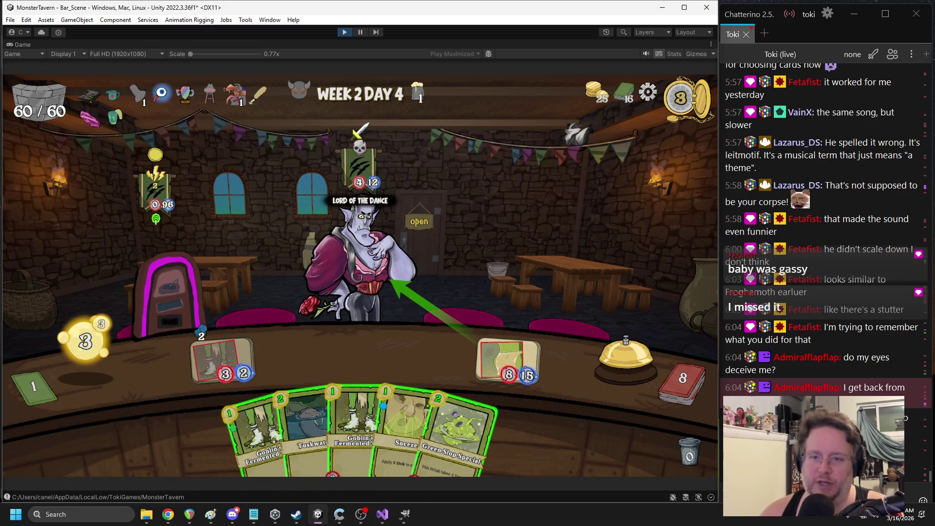
{"action": "left_click_drag", "start_coordinate": [404, 429], "coordinate": [361, 234]}
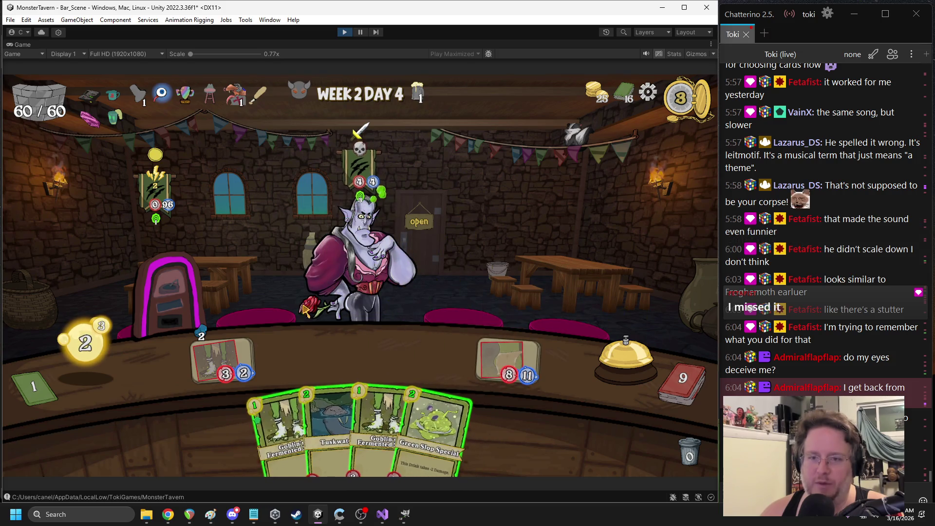
{"action": "left_click_drag", "start_coordinate": [283, 434], "coordinate": [292, 358]}
{"action": "left_click", "coordinate": [625, 358]}
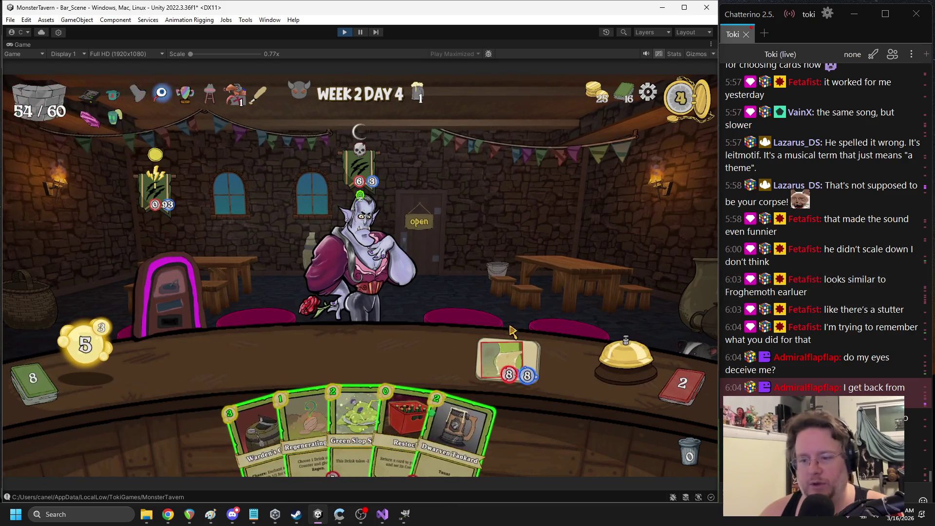
Serve the 8/2 drink to the jukebox monster, stock Tuskwater and Fermented Sock, end the turn, and pause
{"action": "left_click_drag", "start_coordinate": [253, 423], "coordinate": [373, 346]}
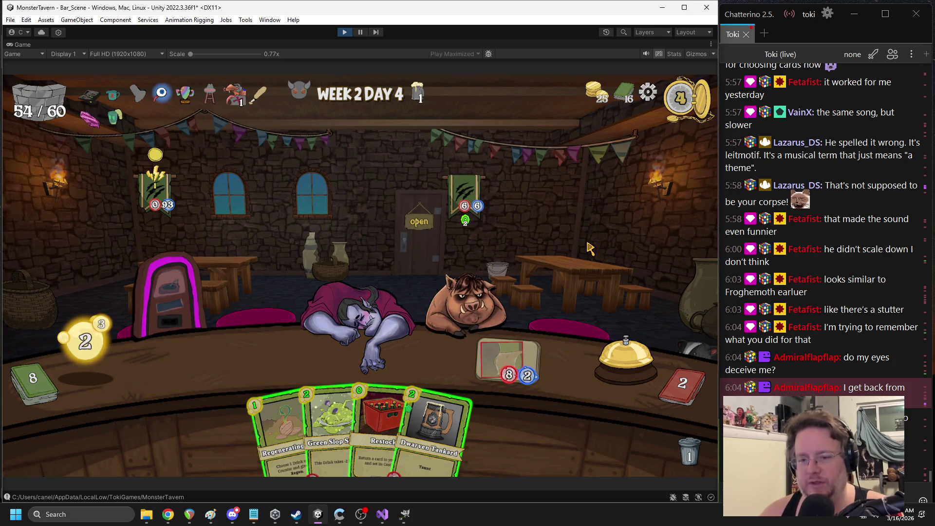
{"action": "mouse_move", "coordinate": [331, 428]}
{"action": "left_mouse_down"}
{"action": "mouse_move", "coordinate": [327, 365]}
{"action": "mouse_move", "coordinate": [222, 361]}
{"action": "left_mouse_up"}
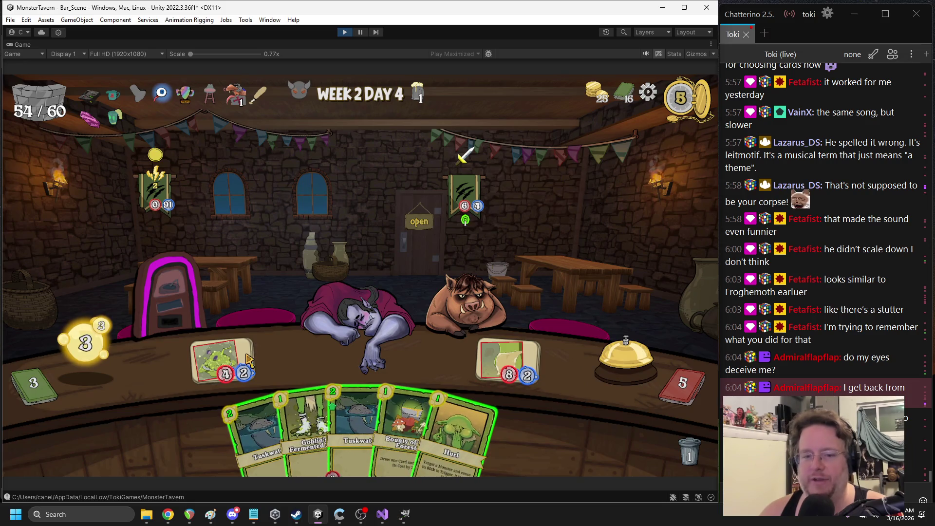
{"action": "left_click_drag", "start_coordinate": [509, 354], "coordinate": [148, 275]}
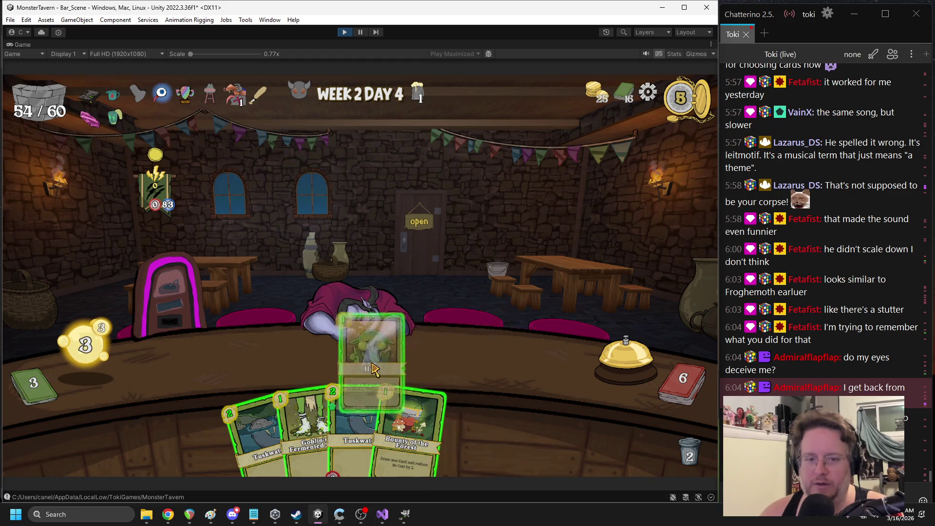
{"action": "left_click_drag", "start_coordinate": [333, 419], "coordinate": [222, 361]}
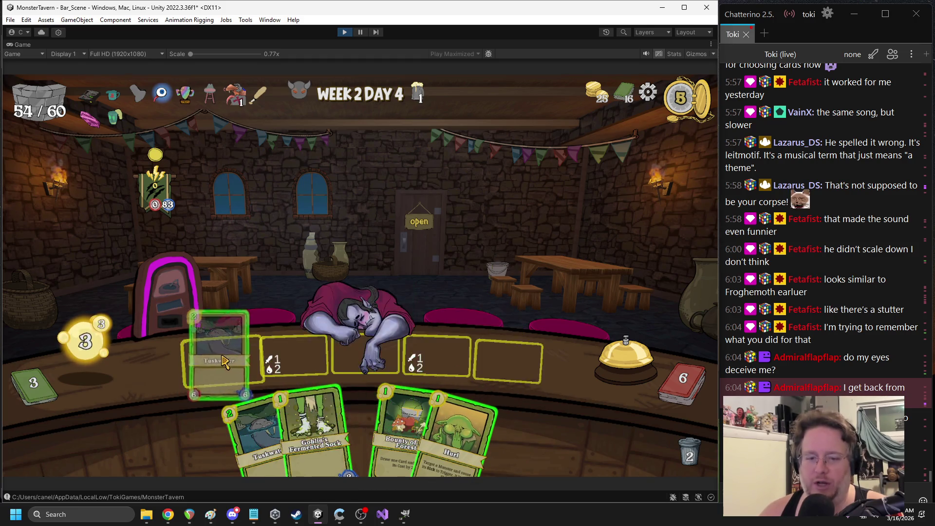
{"action": "left_click_drag", "start_coordinate": [334, 390], "coordinate": [292, 356]}
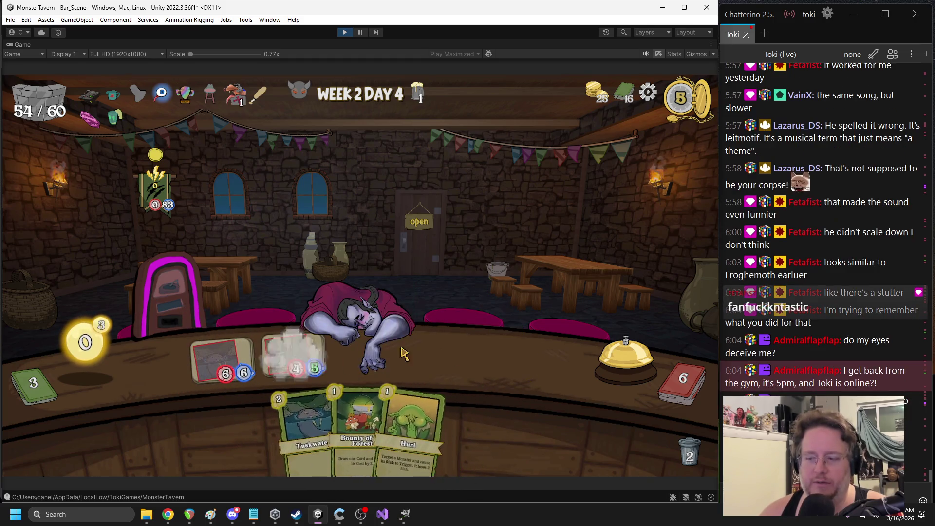
{"action": "left_click", "coordinate": [599, 353]}
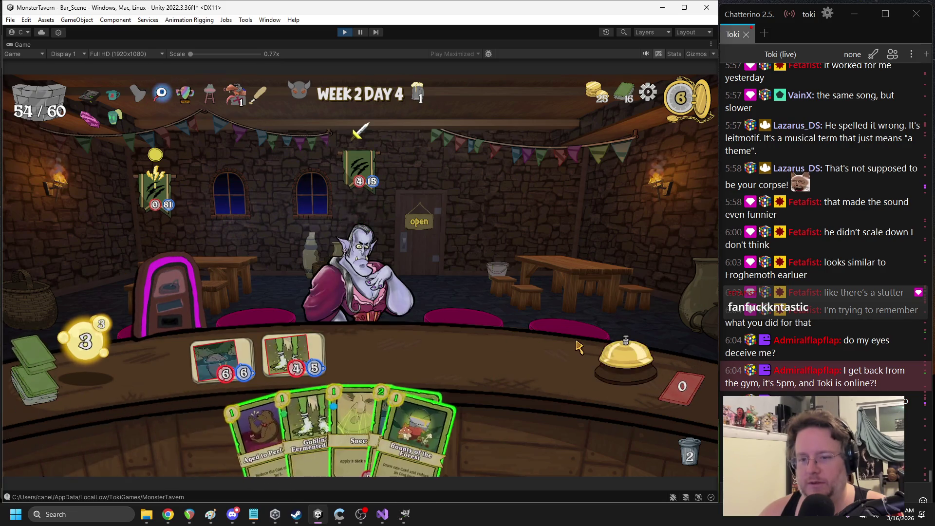
{"action": "left_click", "coordinate": [360, 32]}
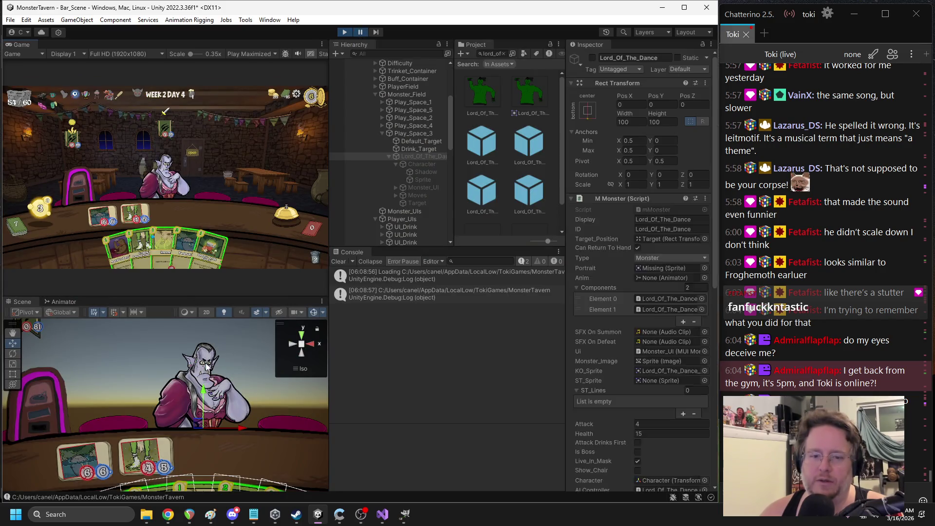
Select the UI_Drink objects in the scene to inspect them
{"action": "left_click", "coordinate": [206, 368]}
{"action": "left_click", "coordinate": [170, 411]}
{"action": "left_click", "coordinate": [169, 410]}
{"action": "left_click", "coordinate": [168, 409]}
{"action": "left_click", "coordinate": [167, 408]}
{"action": "left_click", "coordinate": [167, 408]}
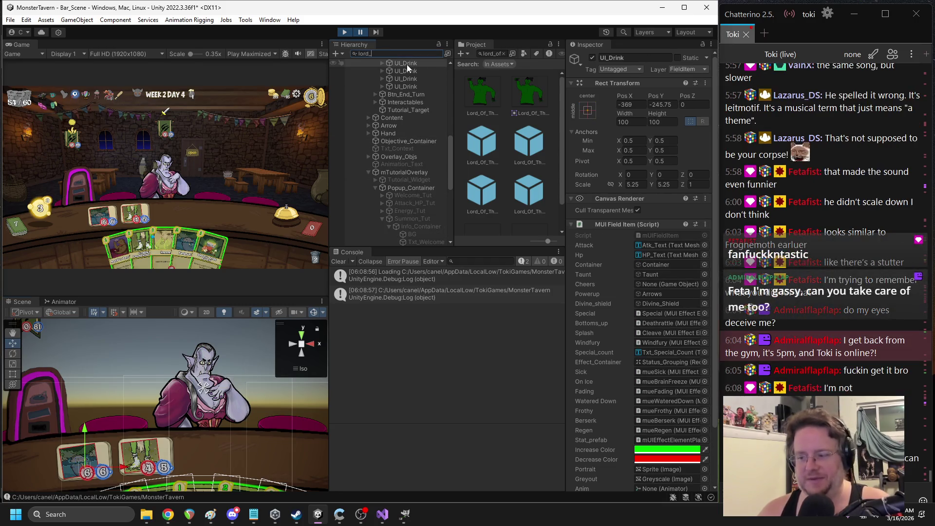
Find Lord_Of_The_Dance, check its Character child at position -6, -81, then return to FICReborn.cs
{"action": "type", "text": "lord_of_the"}
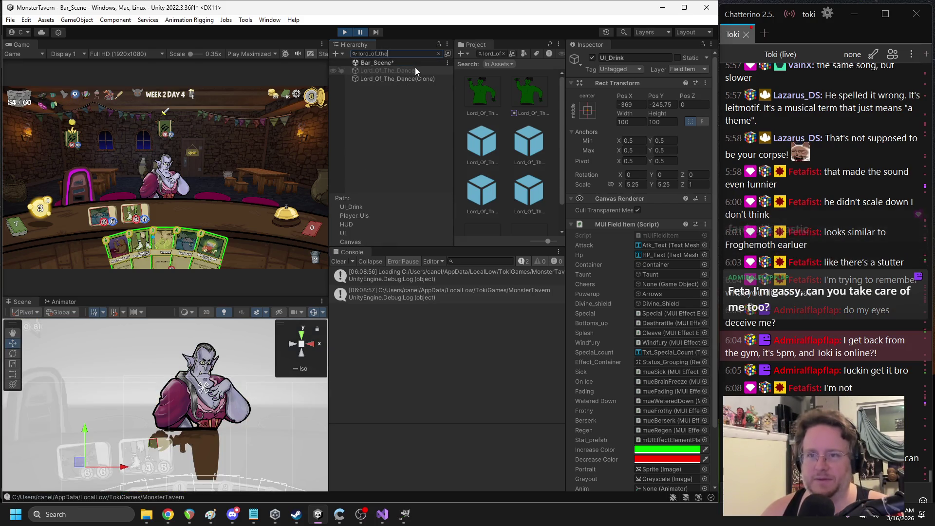
{"action": "left_click", "coordinate": [414, 78]}
{"action": "left_click", "coordinate": [437, 54]}
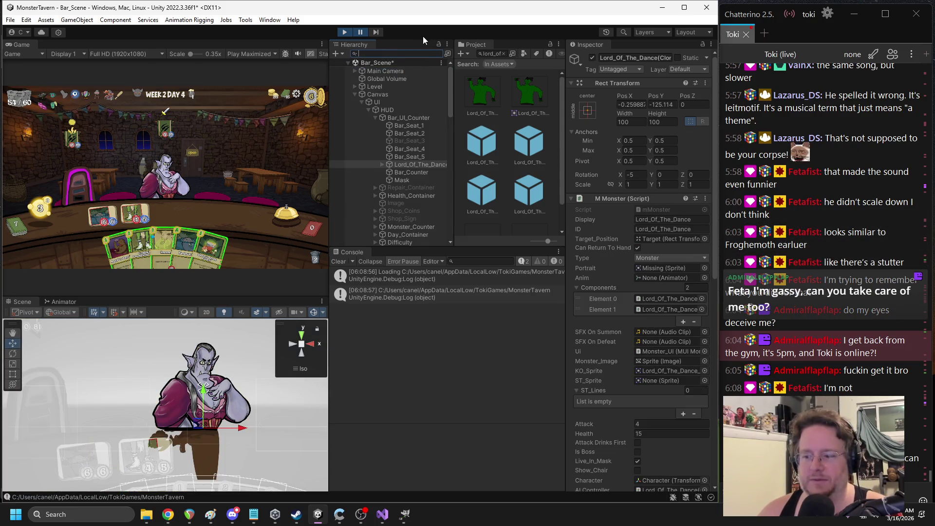
{"action": "left_click", "coordinate": [383, 164]}
{"action": "left_click", "coordinate": [407, 173]}
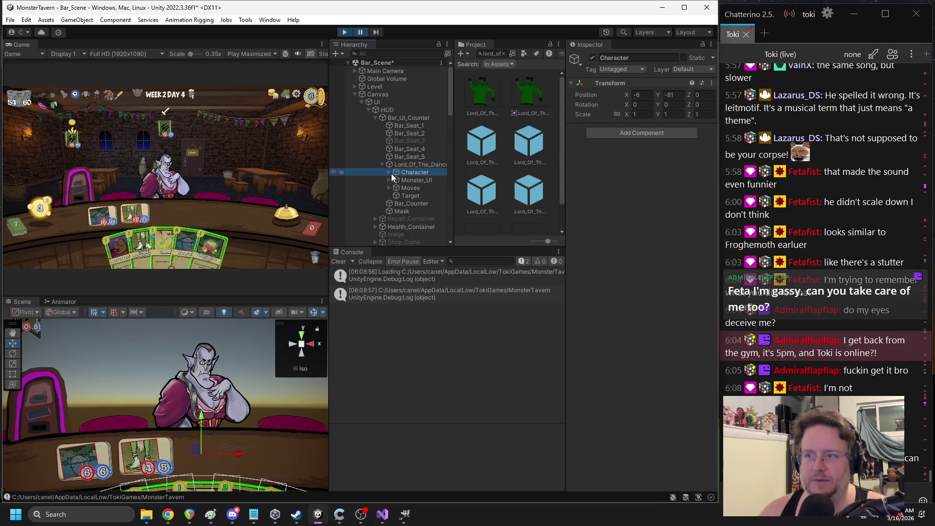
{"action": "left_click", "coordinate": [382, 514]}
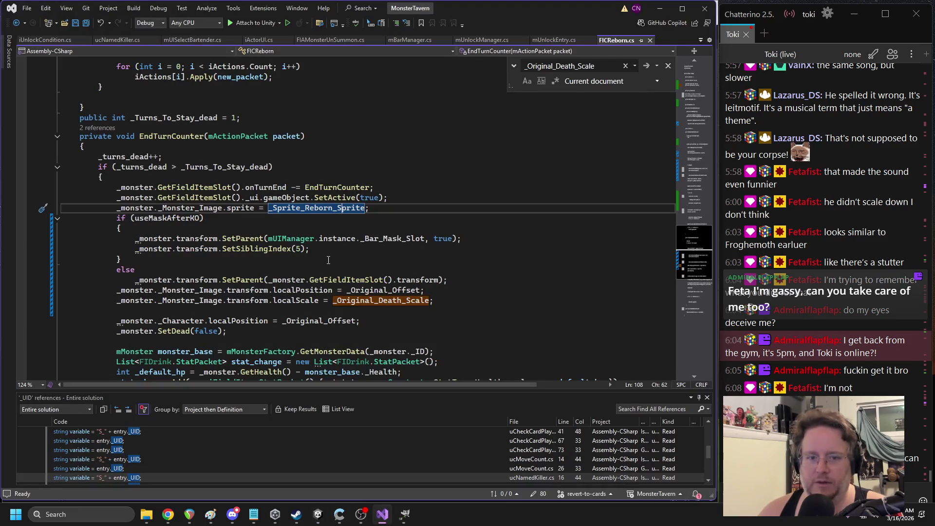
Comment out the _Character local-position reset on line 119 and save FICReborn.cs
{"action": "left_click", "coordinate": [328, 260]}
{"action": "key", "text": "ctrl+f"}
{"action": "type", "text": "_chara"}
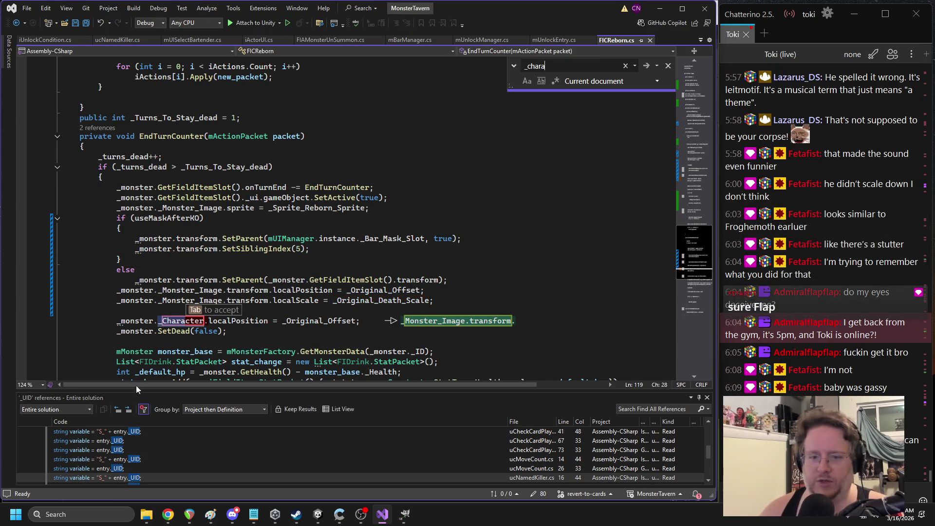
{"action": "left_click", "coordinate": [121, 321]}
{"action": "type", "text": "//"}
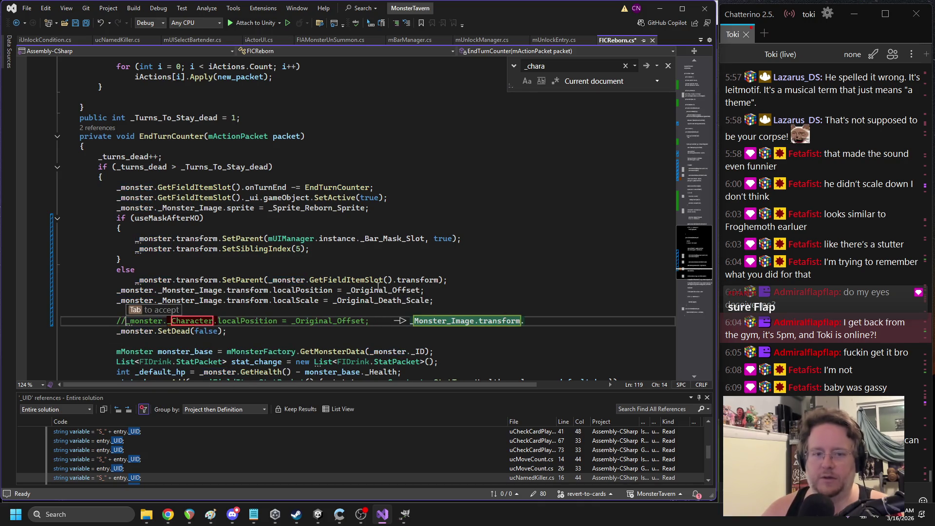
{"action": "key", "text": "ctrl+s"}
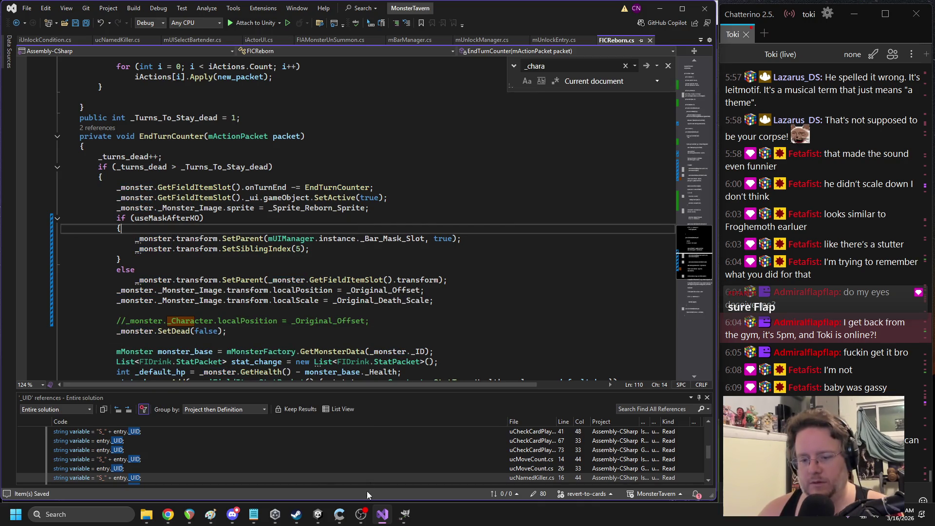
Look up localScale in the script, then return to Unity and stop the playtest
{"action": "mouse_move", "coordinate": [320, 517]}
{"action": "left_click", "coordinate": [324, 320]}
{"action": "double_click", "coordinate": [295, 300]}
{"action": "key", "text": "ctrl+f"}
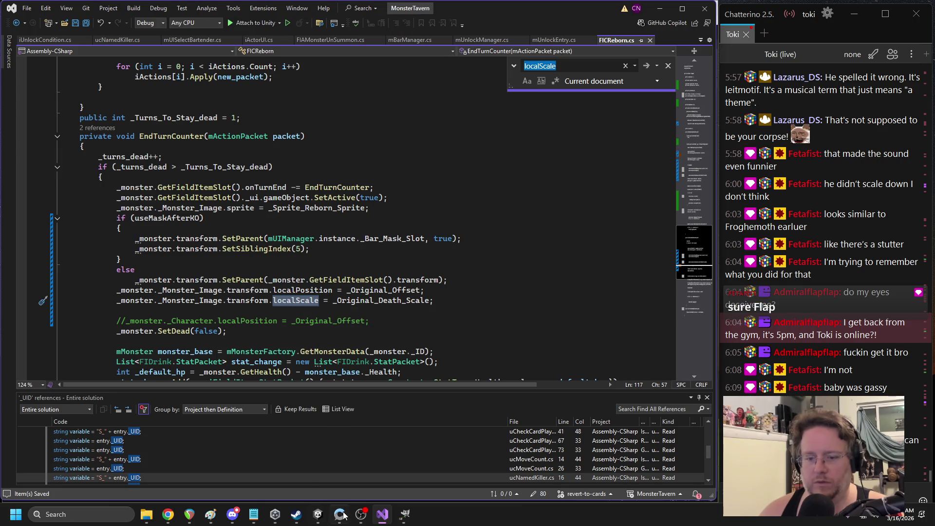
{"action": "mouse_move", "coordinate": [344, 515]}
{"action": "left_click", "coordinate": [258, 450]}
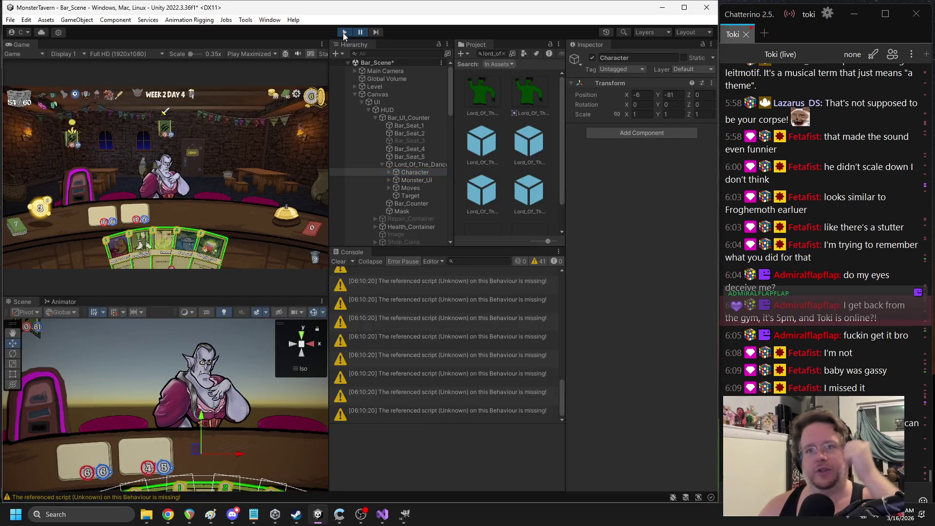
{"action": "left_click", "coordinate": [344, 33]}
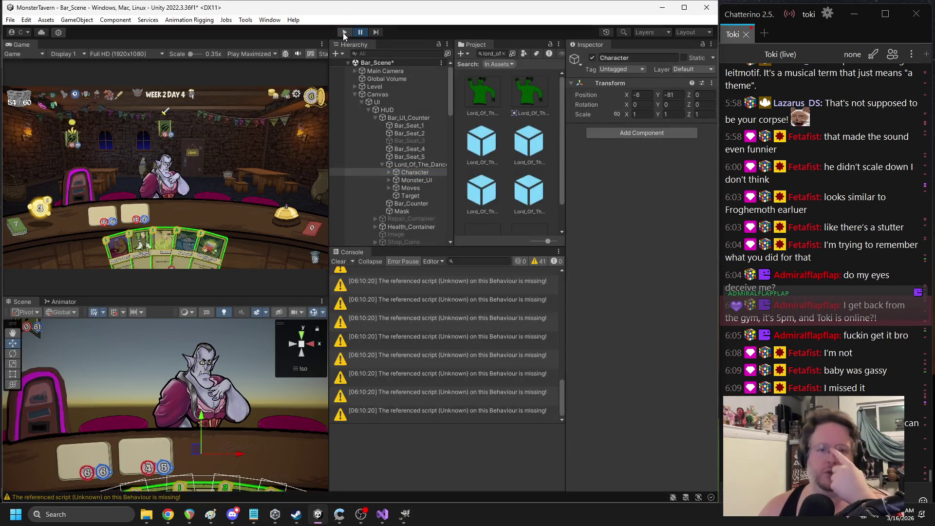
Restart the playtest and put Dwarven Tankard and Goblin's Fermented Sock on the bar for the vampire
{"action": "left_click", "coordinate": [344, 33]}
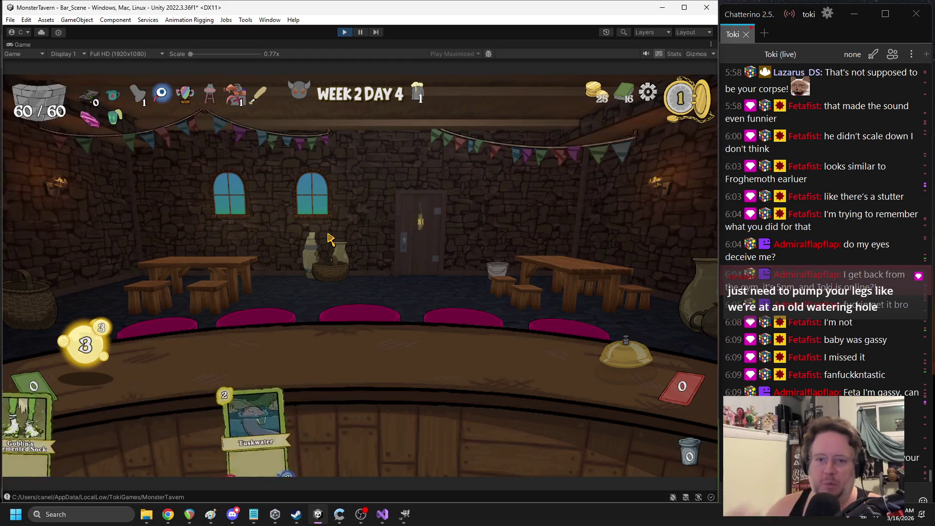
{"action": "left_click", "coordinate": [413, 350]}
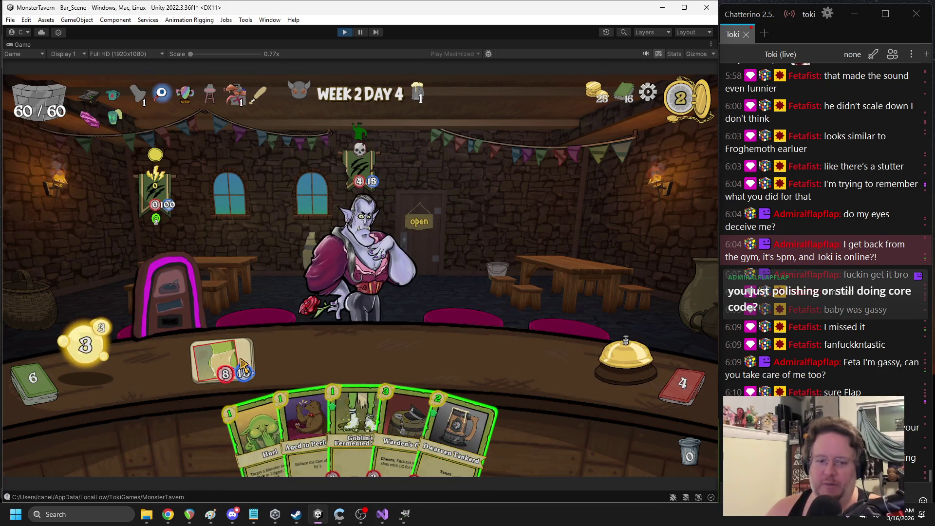
{"action": "mouse_move", "coordinate": [458, 433]}
{"action": "left_mouse_down"}
{"action": "mouse_move", "coordinate": [516, 336]}
{"action": "mouse_move", "coordinate": [508, 360]}
{"action": "left_mouse_up"}
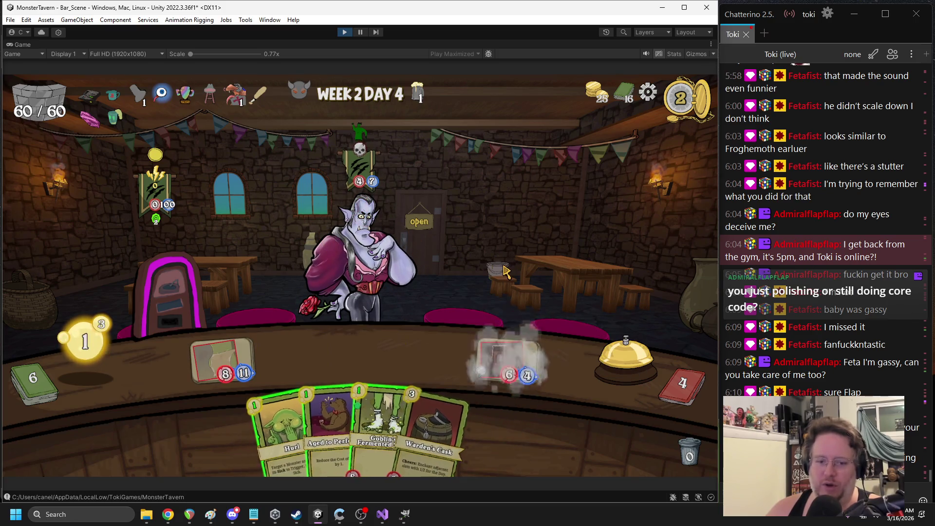
{"action": "left_click", "coordinate": [210, 520]}
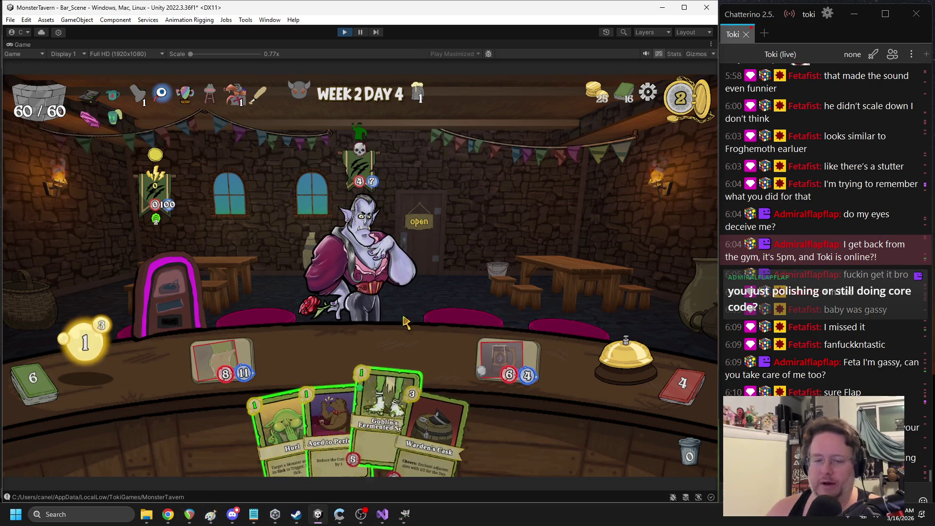
{"action": "left_click", "coordinate": [441, 342]}
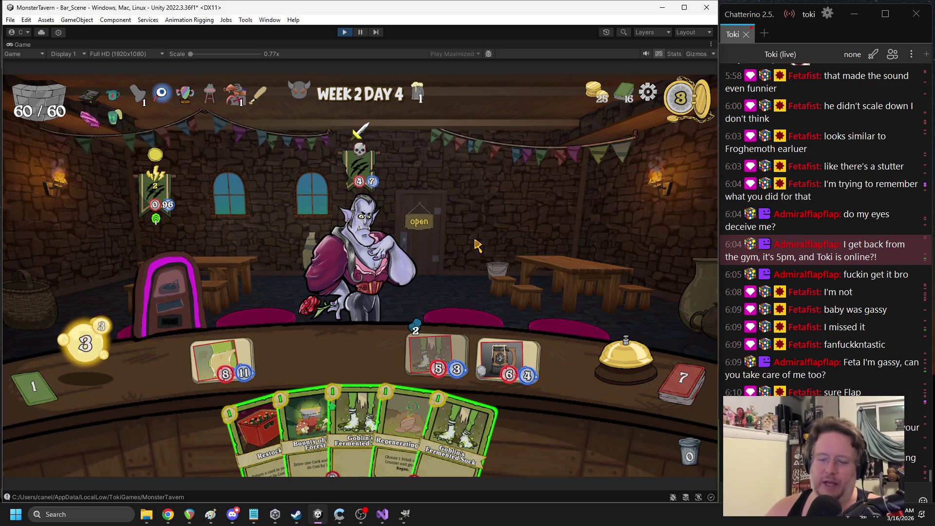
{"action": "left_click_drag", "start_coordinate": [202, 361], "coordinate": [353, 261]}
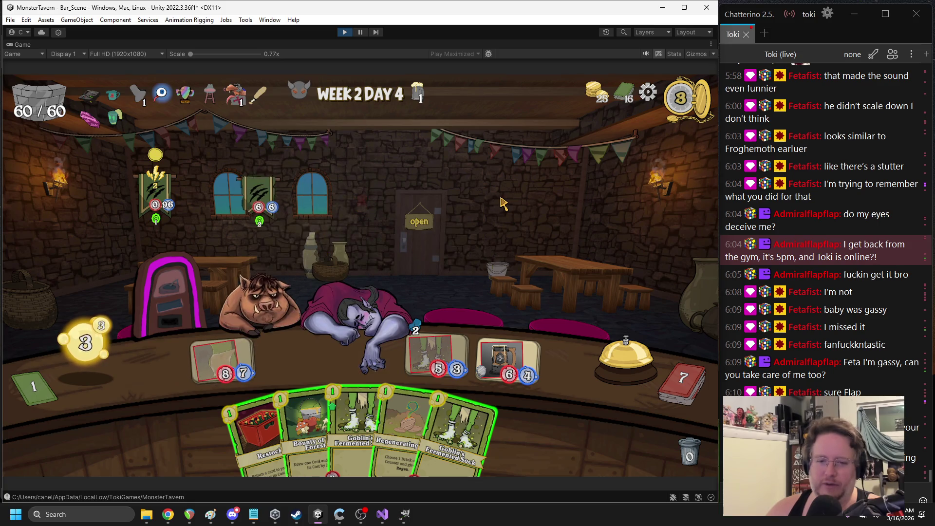
Serve the mug to the vampire and play Bounty of the Forest, Sneeze, Goblin's Fermented Sock and Warden's Cask
{"action": "left_click_drag", "start_coordinate": [498, 354], "coordinate": [263, 297]}
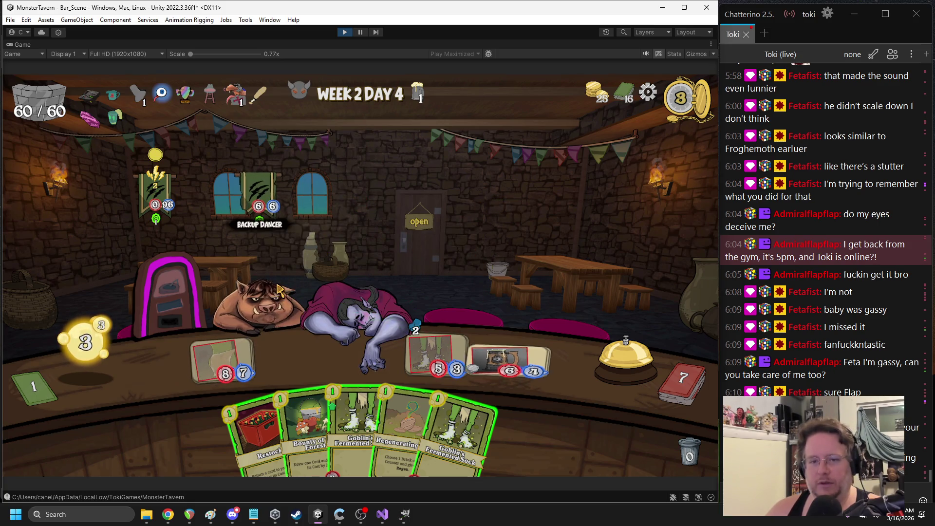
{"action": "left_click_drag", "start_coordinate": [307, 428], "coordinate": [376, 200]}
{"action": "left_click_drag", "start_coordinate": [468, 404], "coordinate": [156, 205]}
{"action": "left_click_drag", "start_coordinate": [437, 402], "coordinate": [438, 350]}
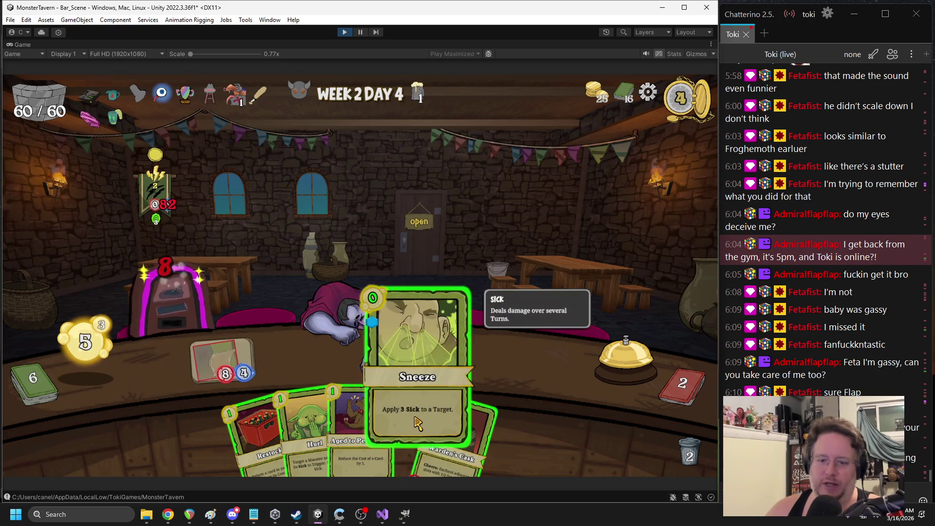
{"action": "mouse_move", "coordinate": [451, 438]}
{"action": "left_mouse_down"}
{"action": "mouse_move", "coordinate": [336, 349]}
{"action": "mouse_move", "coordinate": [365, 341]}
{"action": "left_mouse_up"}
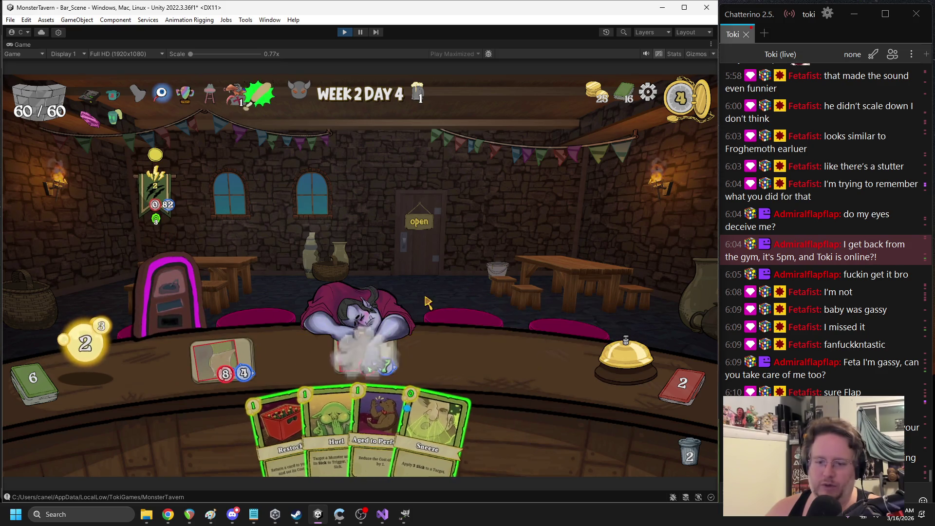
{"action": "mouse_move", "coordinate": [419, 414]}
{"action": "left_mouse_down"}
{"action": "mouse_move", "coordinate": [348, 236]}
{"action": "mouse_move", "coordinate": [182, 192]}
{"action": "mouse_move", "coordinate": [161, 204]}
{"action": "left_mouse_up"}
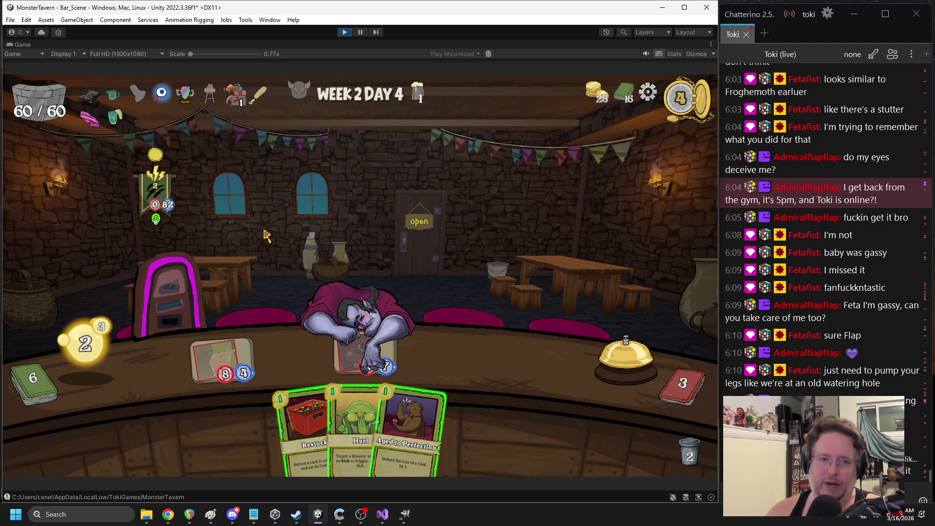
End two turns and play Sneeze onto the jukebox
{"action": "mouse_move", "coordinate": [237, 91]}
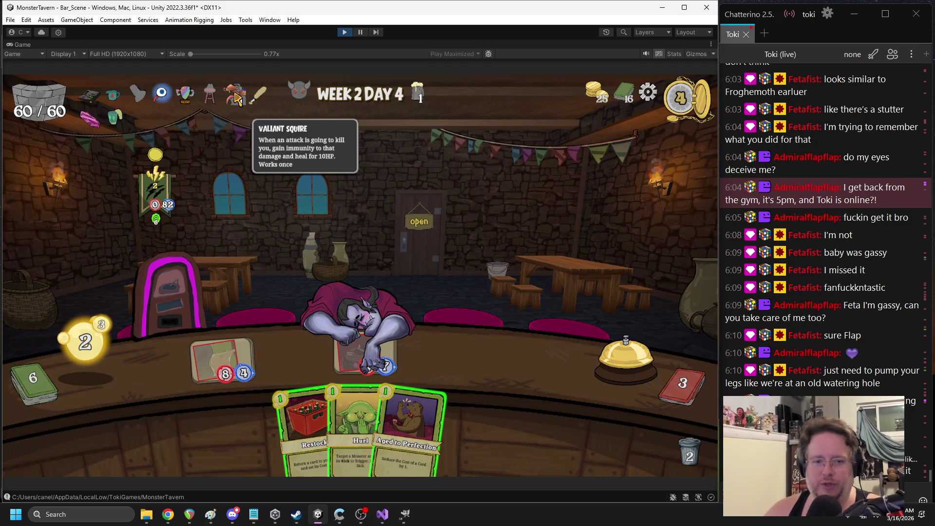
{"action": "left_click", "coordinate": [613, 346]}
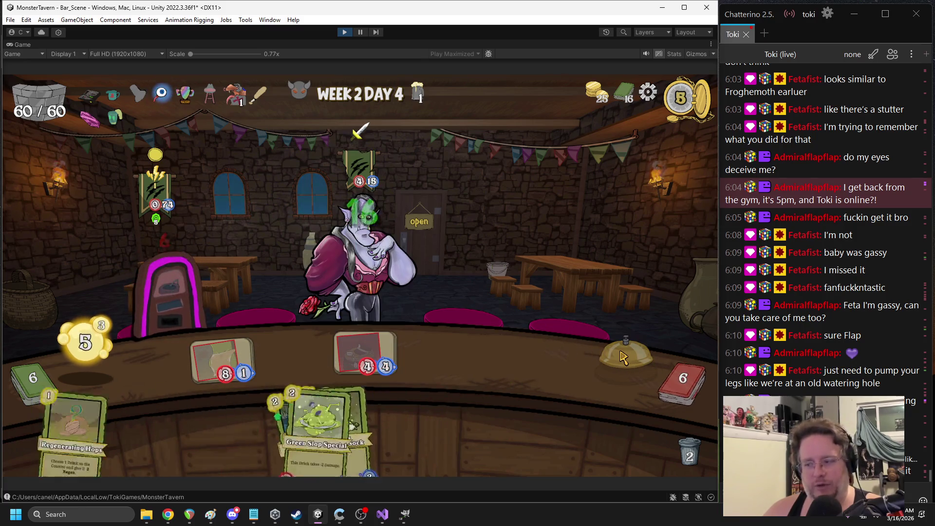
{"action": "mouse_move", "coordinate": [237, 101]}
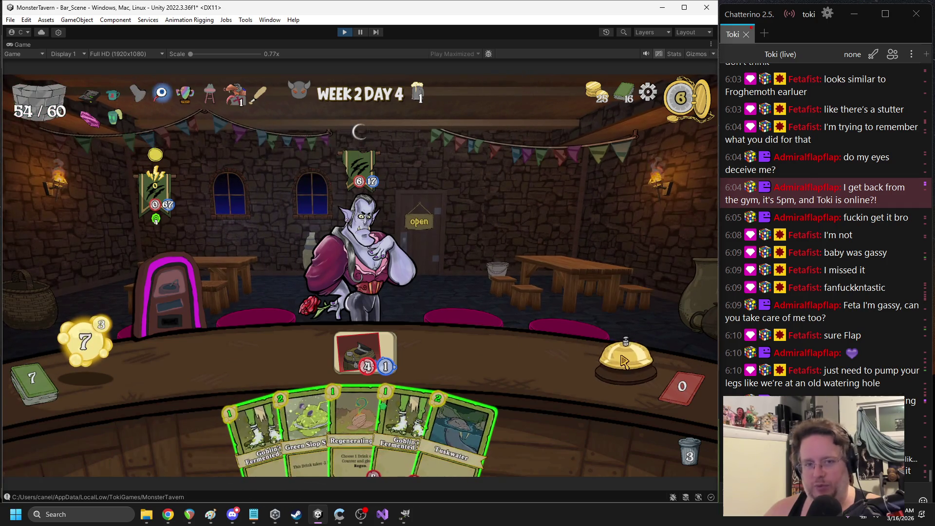
{"action": "left_click", "coordinate": [599, 345]}
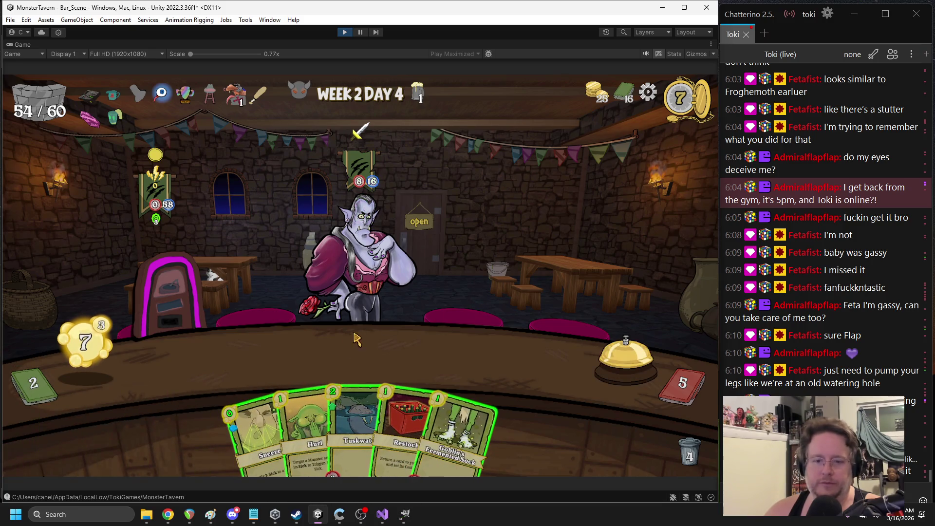
{"action": "left_click_drag", "start_coordinate": [269, 396], "coordinate": [165, 292]}
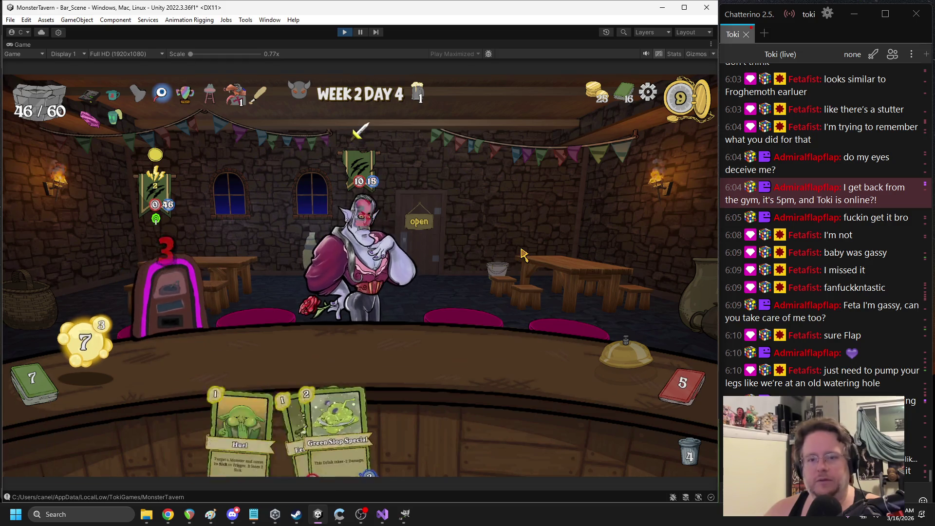
End turns until Lord of the Dance revives standing, then stop the playtest
{"action": "left_click", "coordinate": [626, 358]}
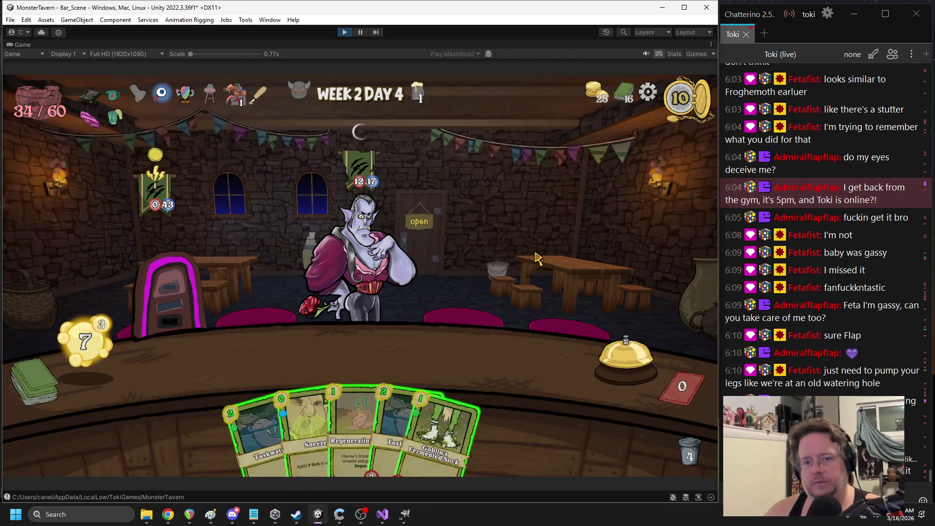
{"action": "left_click", "coordinate": [591, 363]}
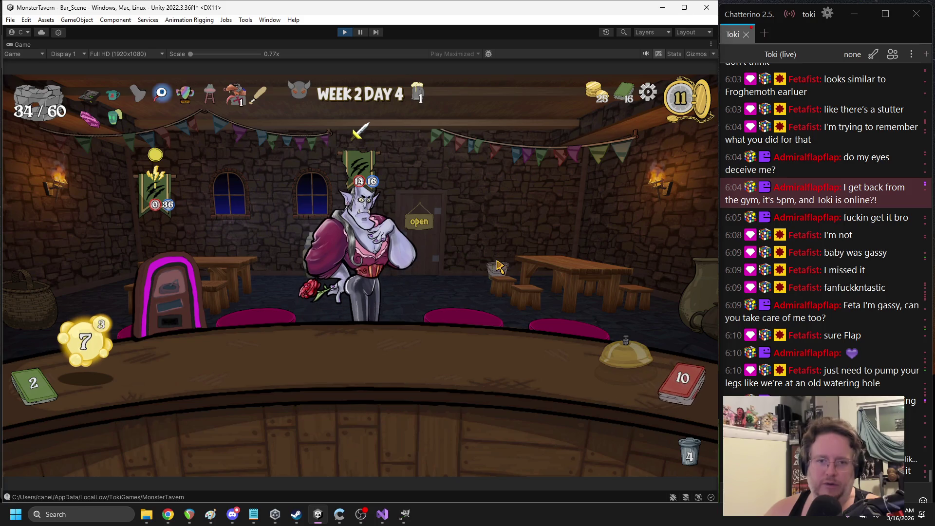
{"action": "left_click", "coordinate": [601, 334]}
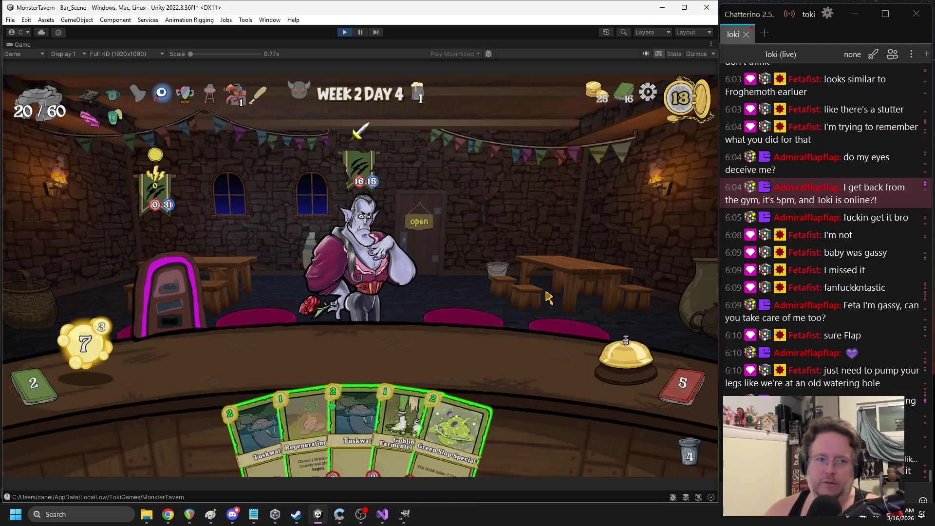
{"action": "left_click", "coordinate": [625, 353]}
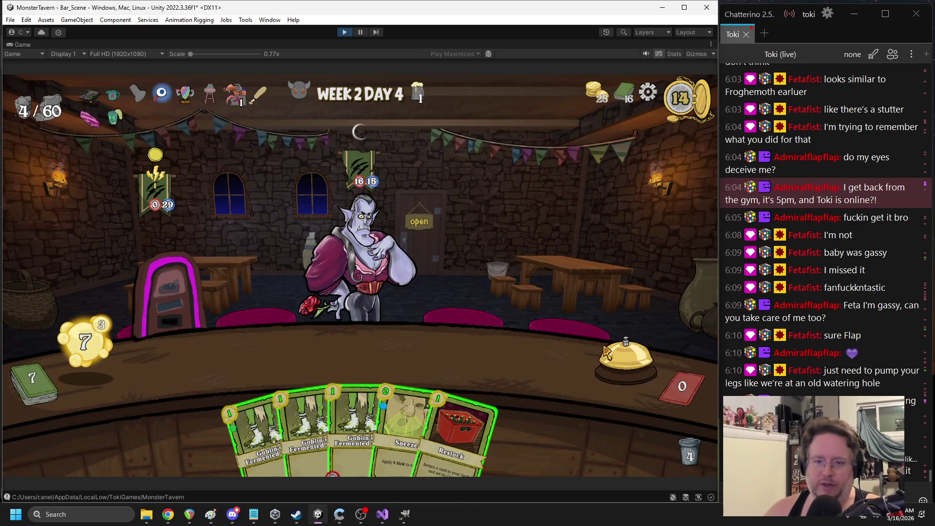
{"action": "left_click", "coordinate": [605, 351]}
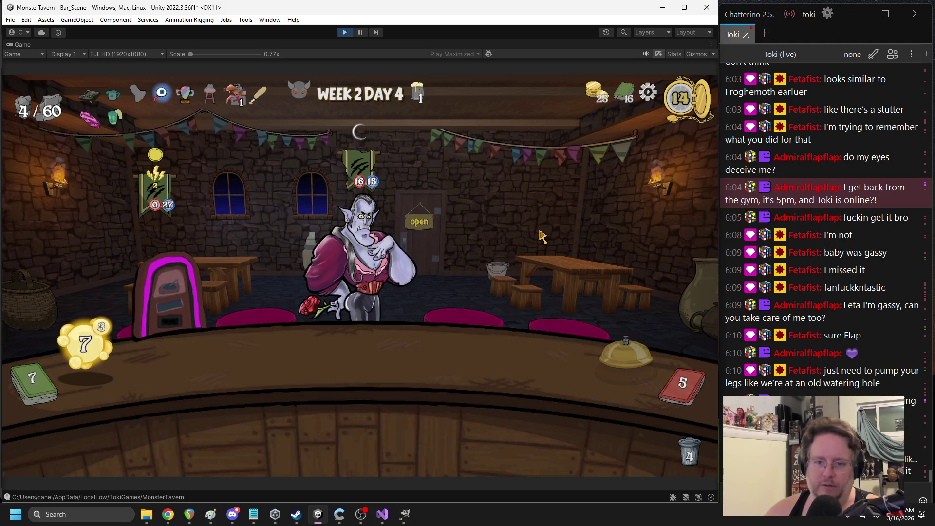
{"action": "key", "text": "space"}
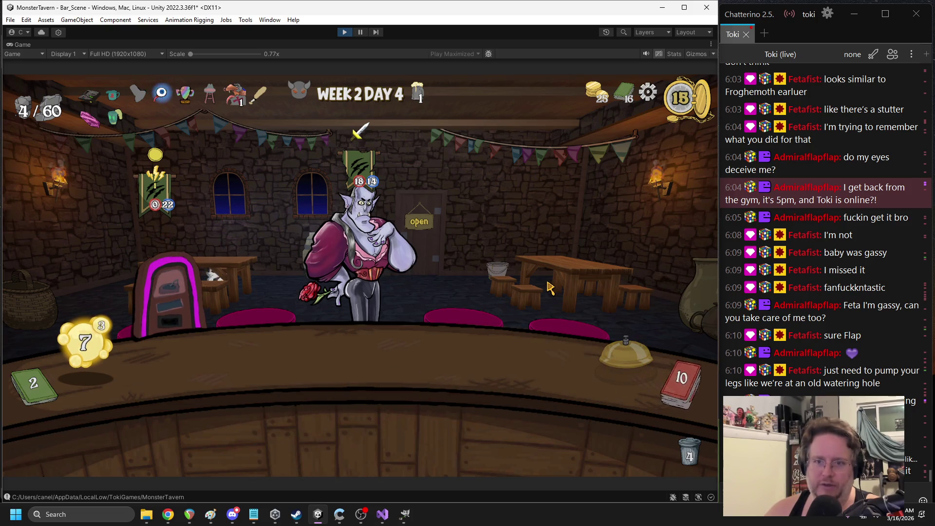
{"action": "mouse_move", "coordinate": [234, 109]}
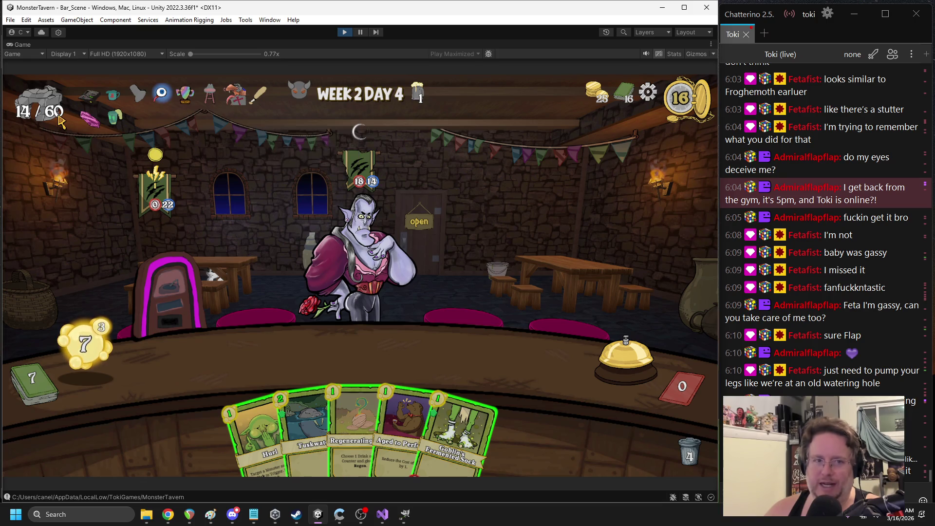
{"action": "left_click", "coordinate": [345, 32]}
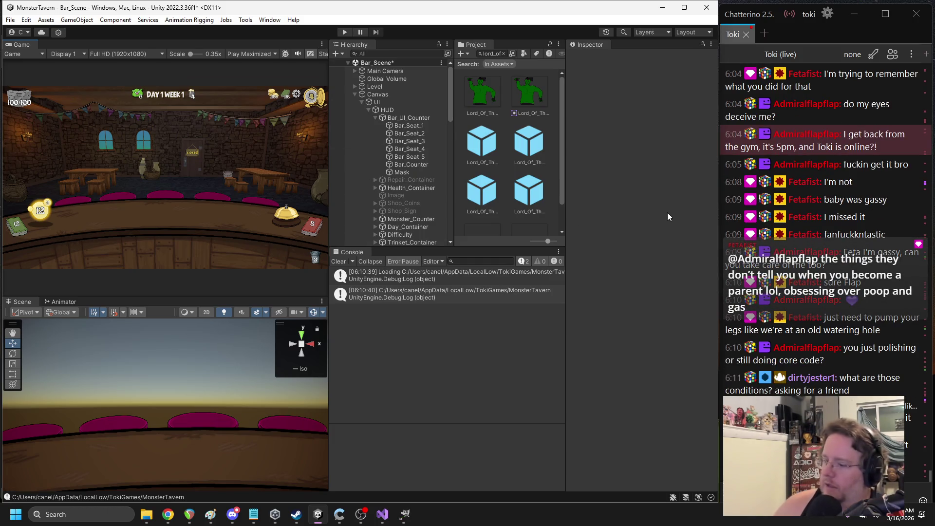
Switch to Chrome with the Trello Backlog board using Alt+Tab
{"action": "key", "text": "alt+Tab"}
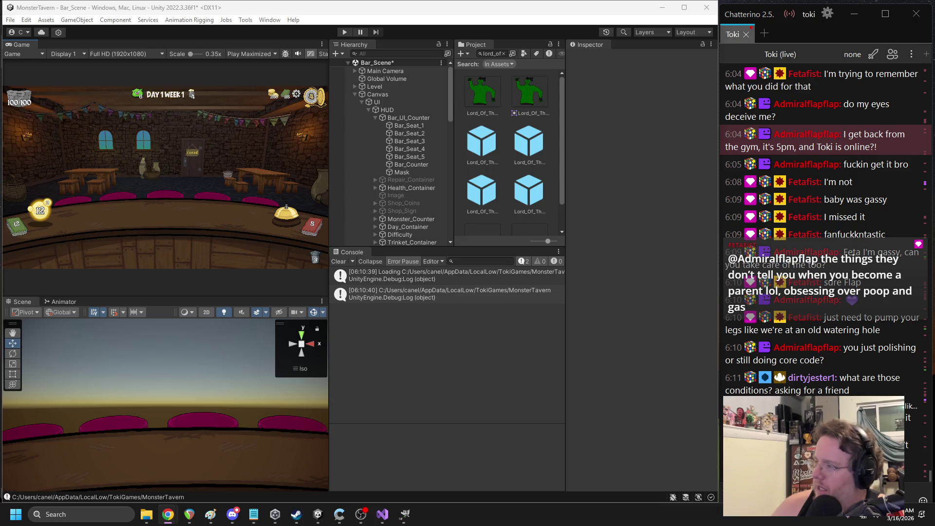
{"action": "key", "text": "alt+Tab"}
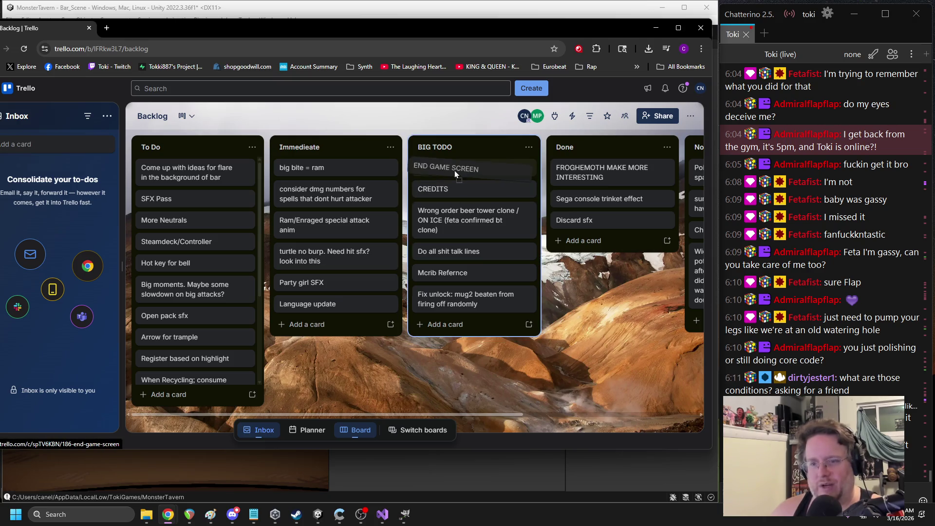
Move Wrong order beer tower and Do all shit talk lines to the top of BIG TODO
{"action": "left_click_drag", "start_coordinate": [458, 222], "coordinate": [457, 168]}
{"action": "left_click_drag", "start_coordinate": [457, 251], "coordinate": [460, 169]}
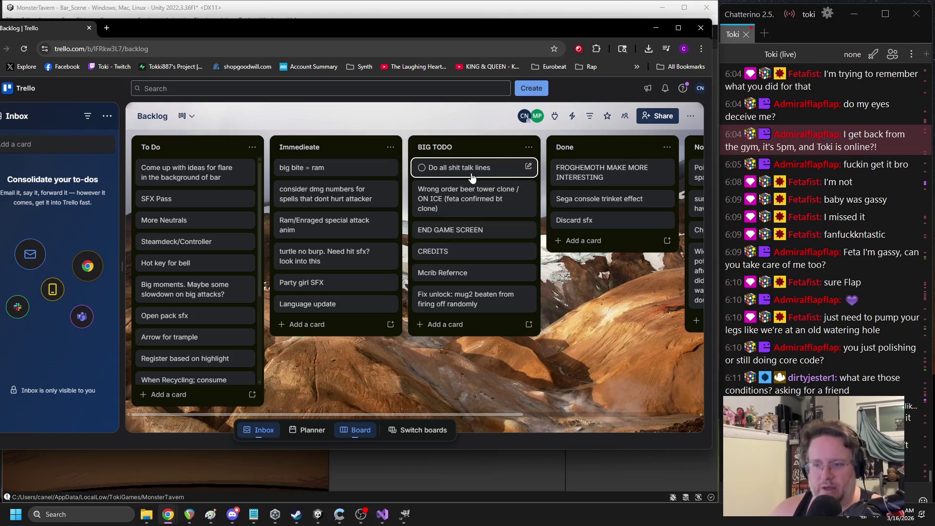
{"action": "mouse_move", "coordinate": [472, 302]}
{"action": "left_mouse_down"}
{"action": "mouse_move", "coordinate": [475, 265]}
{"action": "mouse_move", "coordinate": [473, 308]}
{"action": "left_mouse_up"}
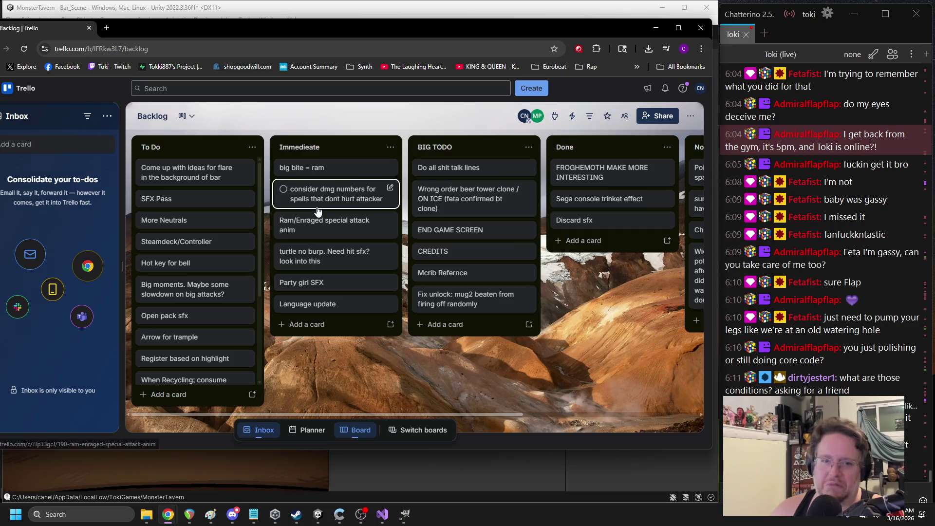
Archive the big bite = ram and consider dmg numbers cards, then move END GAME SCREEN above CREDITS
{"action": "right_click", "coordinate": [312, 167]}
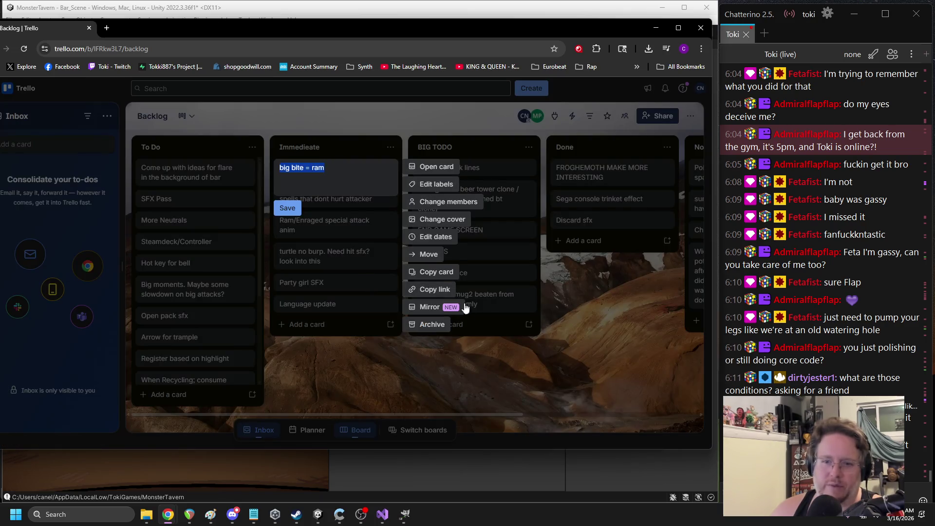
{"action": "left_click", "coordinate": [445, 325]}
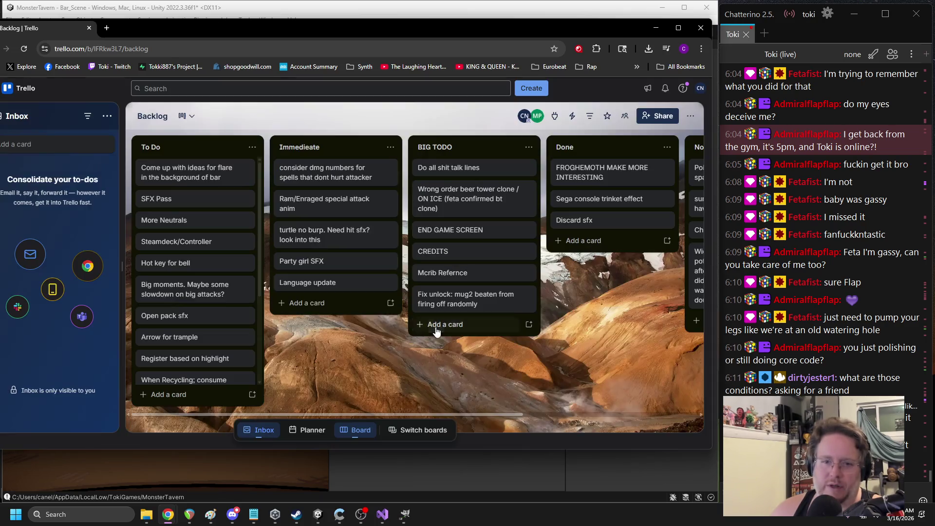
{"action": "right_click", "coordinate": [326, 175]}
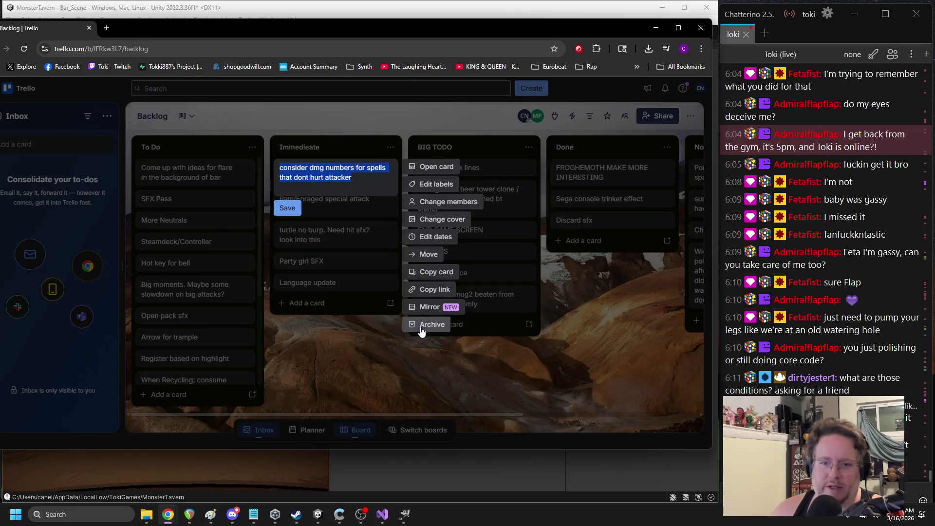
{"action": "left_click", "coordinate": [435, 323]}
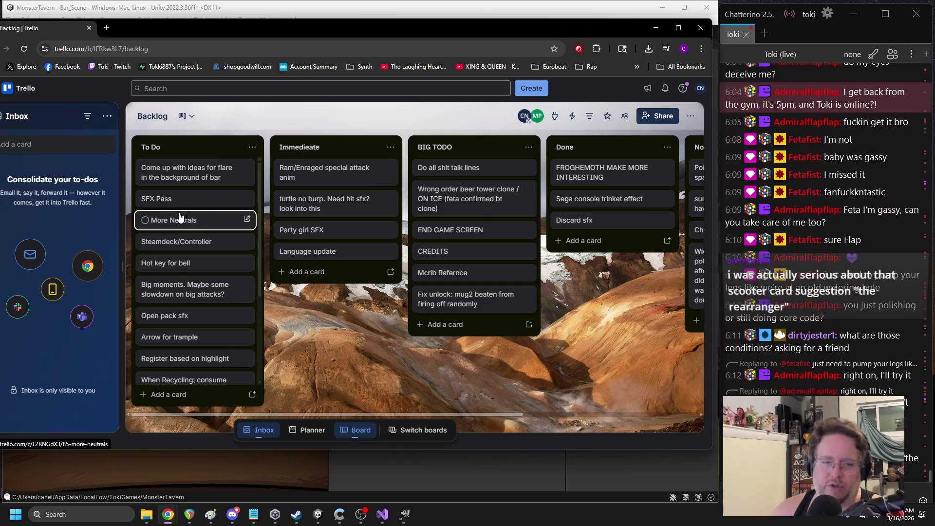
{"action": "scroll", "coordinate": [184, 209], "scroll_direction": "down", "scroll_amount": 3}
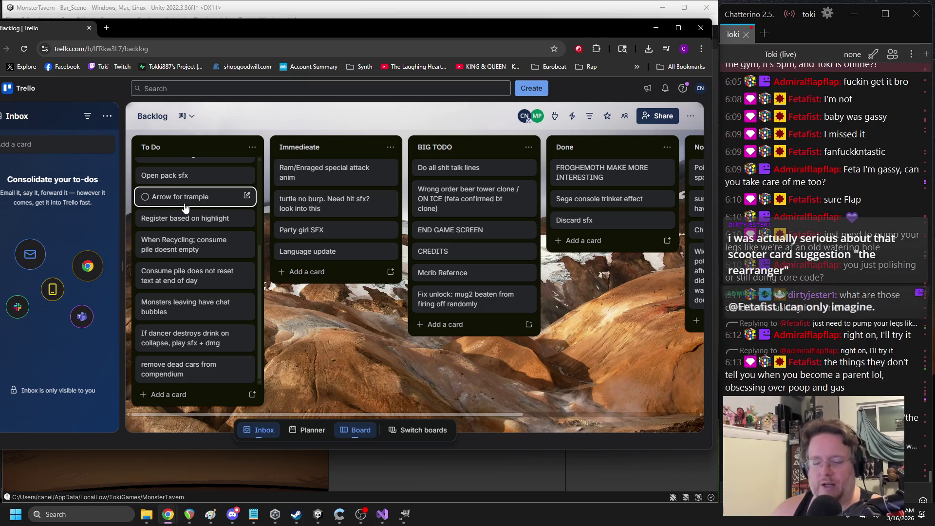
{"action": "mouse_move", "coordinate": [393, 413]}
{"action": "left_mouse_down"}
{"action": "mouse_move", "coordinate": [547, 407]}
{"action": "mouse_move", "coordinate": [453, 388]}
{"action": "mouse_move", "coordinate": [506, 389]}
{"action": "left_mouse_up"}
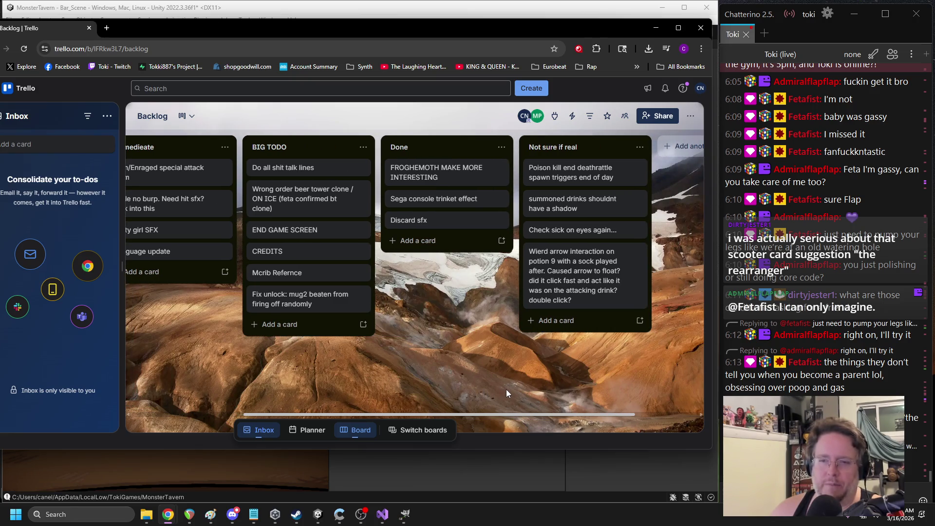
Archive Poison kill, summoned drinks, Check sick on eyes and Wierd arrow interaction from Not sure if real
{"action": "left_click_drag", "start_coordinate": [507, 389], "coordinate": [516, 389]}
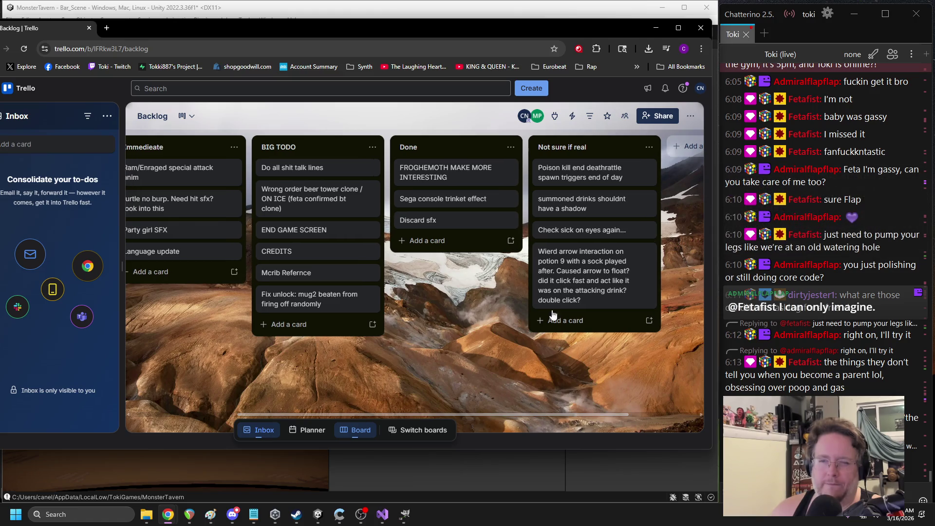
{"action": "right_click", "coordinate": [601, 182]}
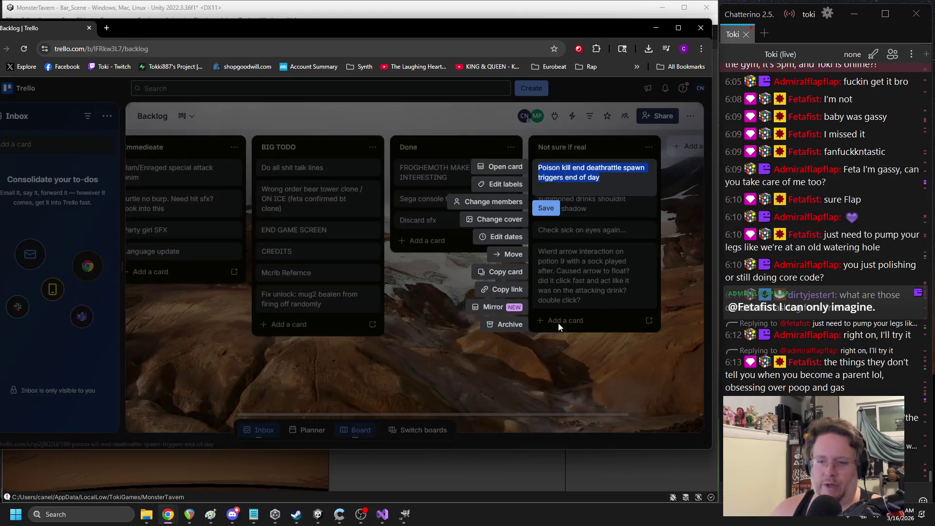
{"action": "left_click", "coordinate": [516, 322]}
{"action": "key", "text": "e"}
{"action": "left_click", "coordinate": [516, 323]}
{"action": "key", "text": "e"}
{"action": "key", "text": "Escape"}
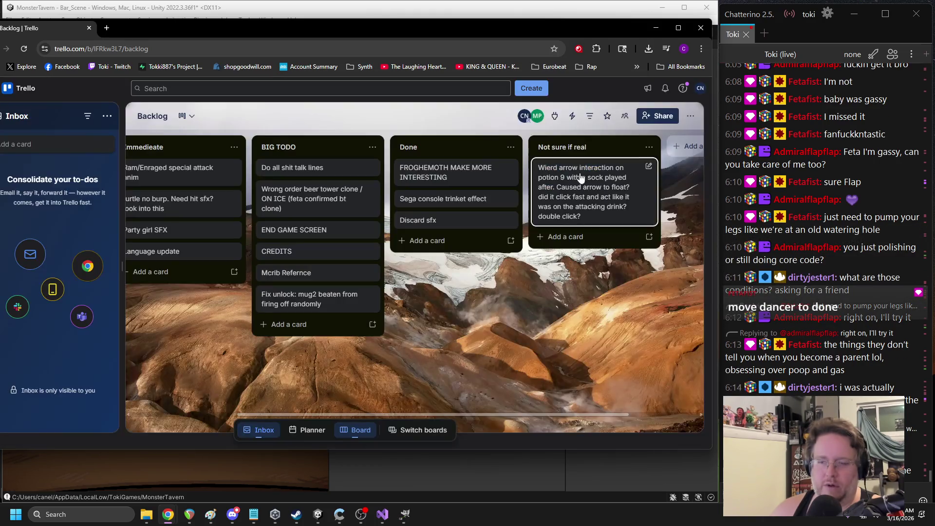
{"action": "right_click", "coordinate": [594, 229]}
{"action": "left_click", "coordinate": [507, 324]}
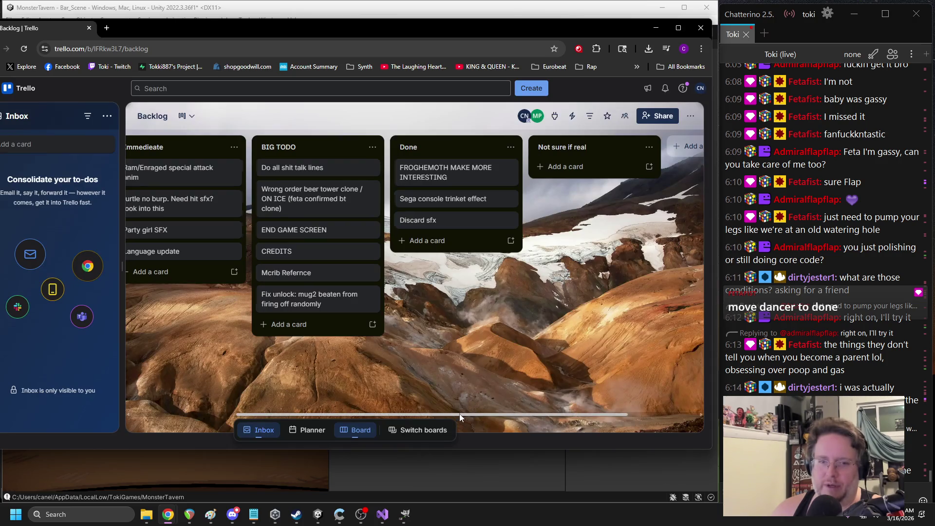
Archive FROGHEMOTH, Sega console trinket effect and Discard sfx from Done, then return to Unity
{"action": "scroll", "coordinate": [335, 400], "scroll_direction": "left", "scroll_amount": 3}
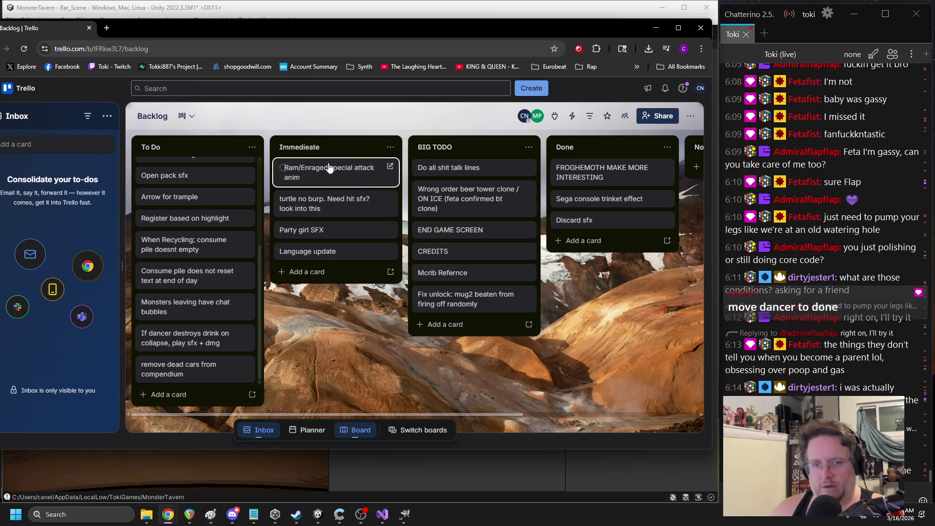
{"action": "scroll", "coordinate": [219, 302], "scroll_direction": "up", "scroll_amount": 3}
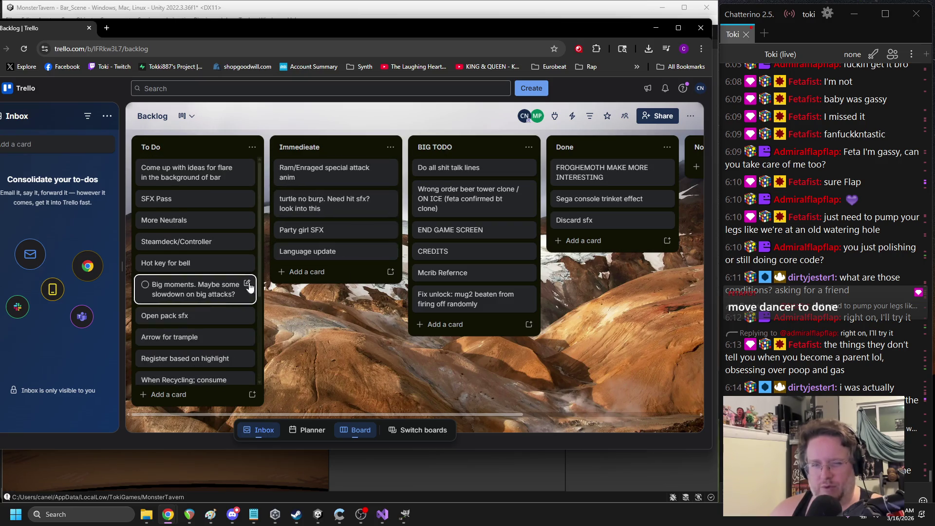
{"action": "right_click", "coordinate": [603, 180]}
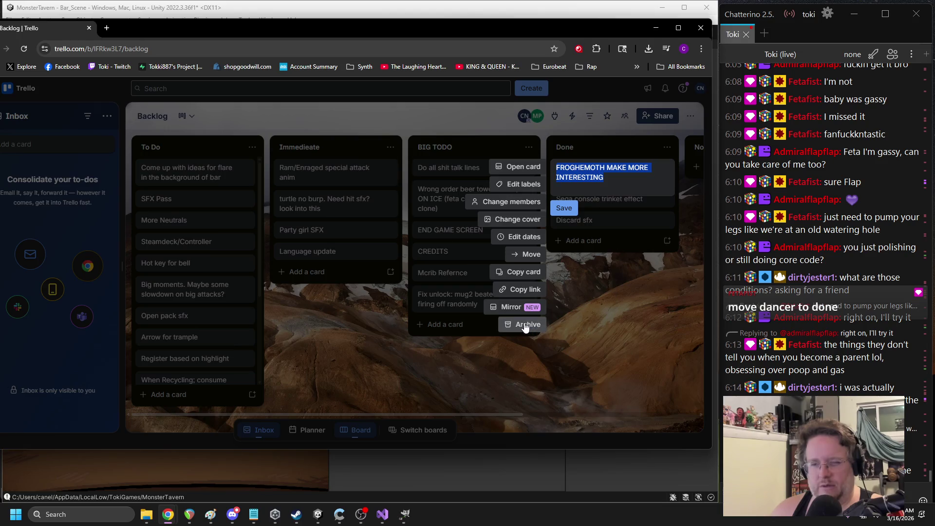
{"action": "left_click", "coordinate": [511, 324]}
{"action": "right_click", "coordinate": [613, 178]}
{"action": "right_click", "coordinate": [597, 171]}
{"action": "left_click", "coordinate": [533, 324]}
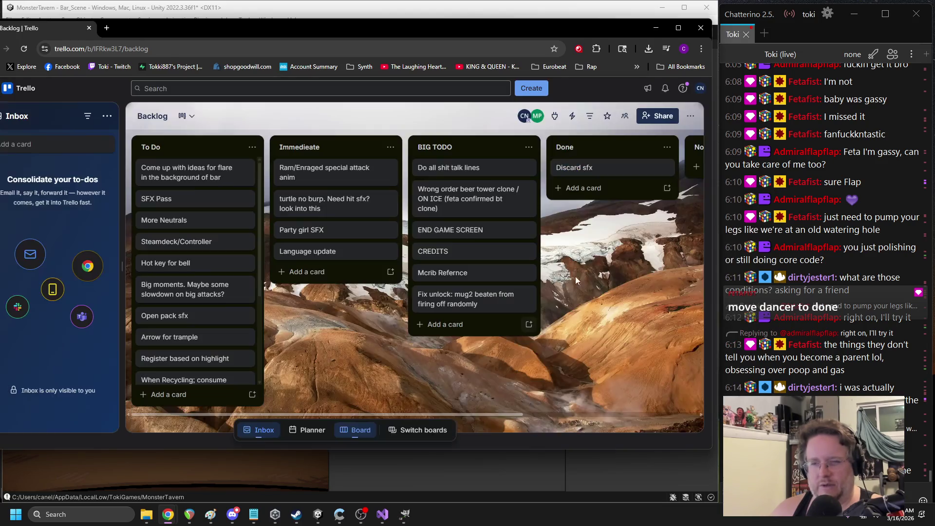
{"action": "right_click", "coordinate": [599, 168]}
{"action": "left_click", "coordinate": [513, 323]}
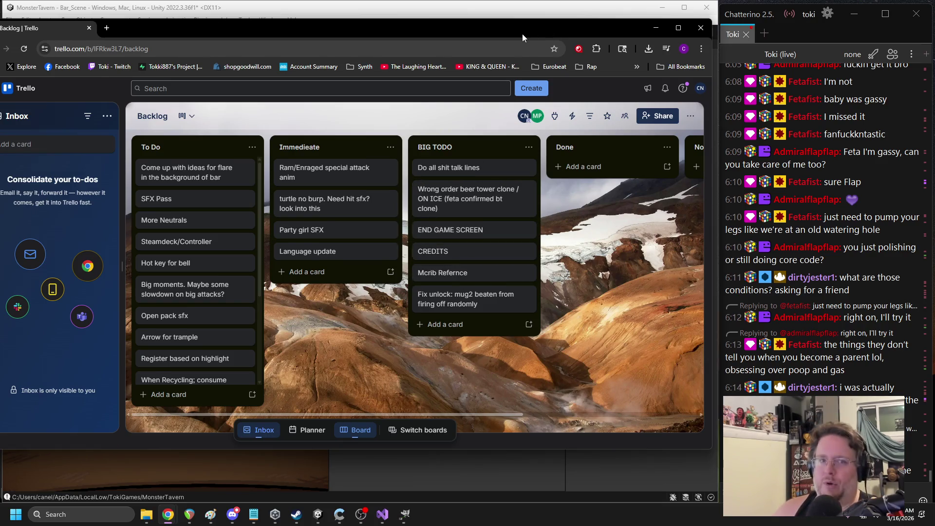
{"action": "key", "text": "alt+Tab"}
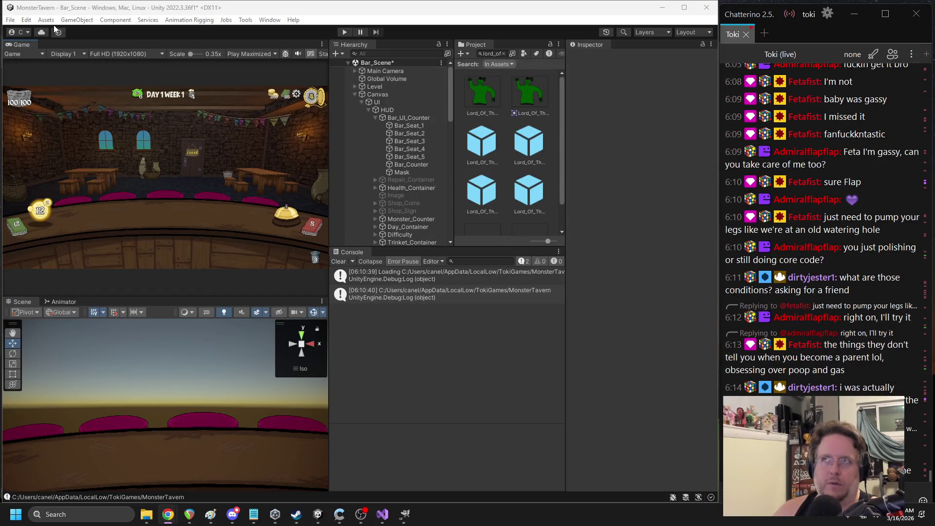
Build the game for Windows into the Build folder, saving Bar_Scene, then return to FICReborn.cs
{"action": "left_click", "coordinate": [10, 20]}
{"action": "left_click", "coordinate": [26, 141]}
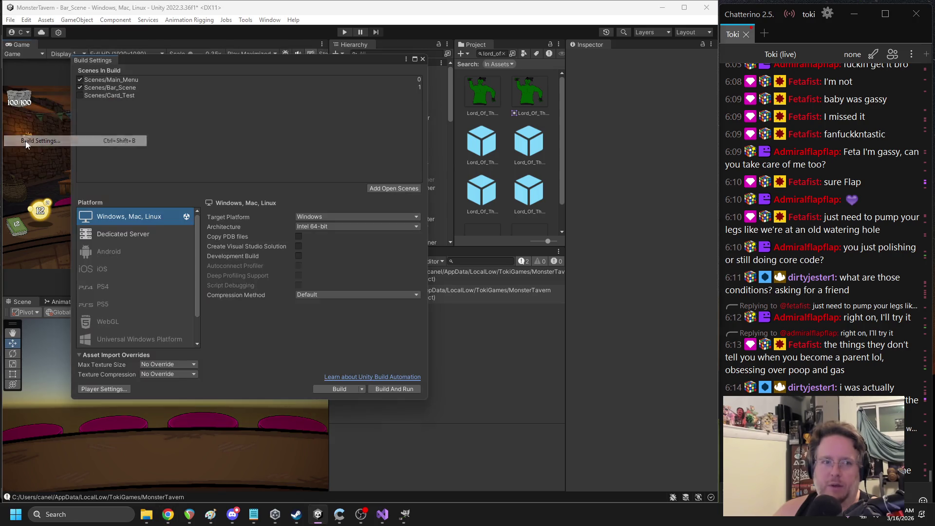
{"action": "left_click", "coordinate": [339, 388]}
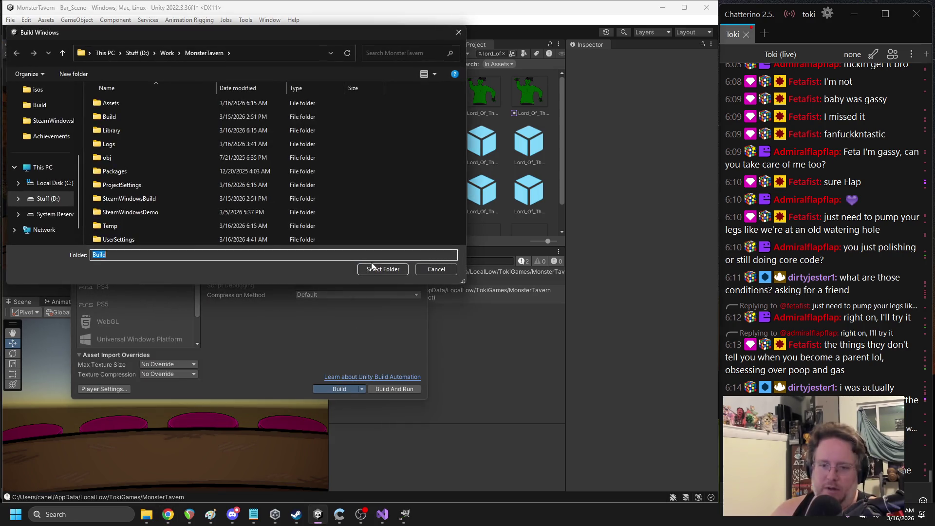
{"action": "left_click", "coordinate": [373, 270]}
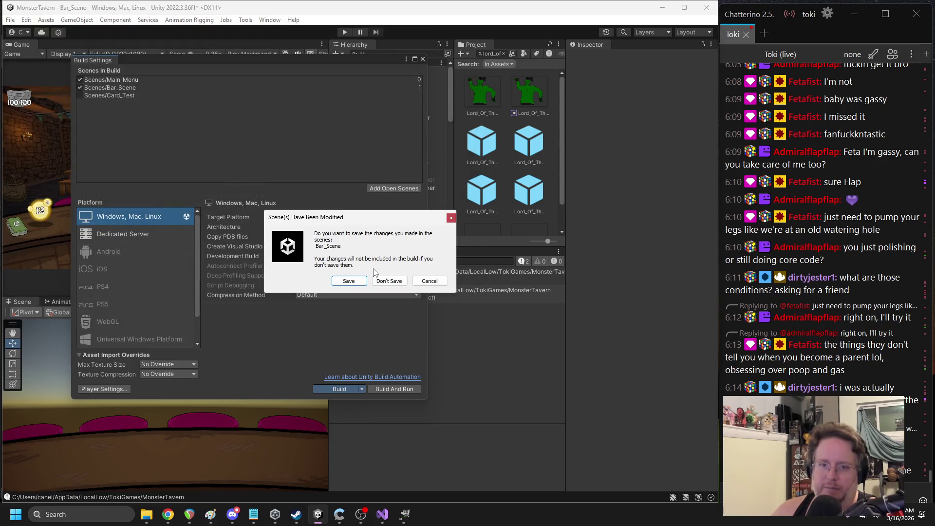
{"action": "left_click", "coordinate": [344, 278]}
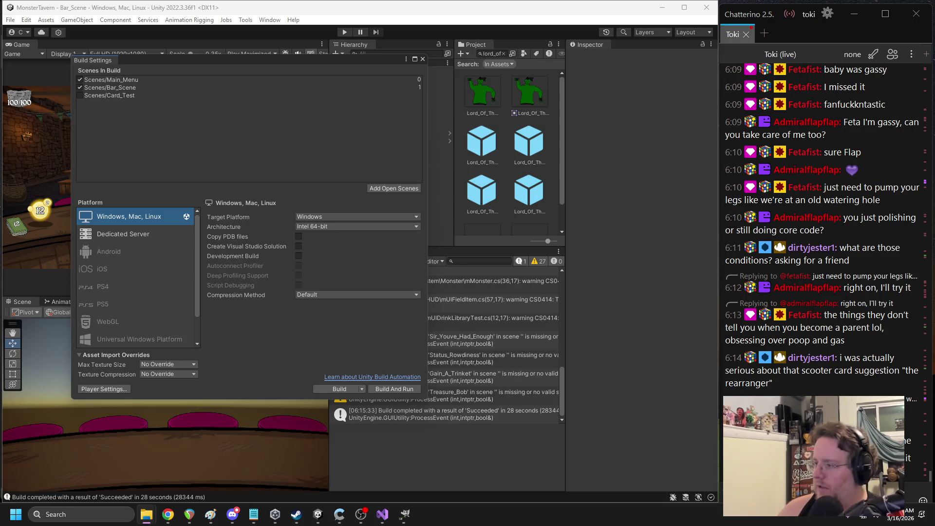
{"action": "left_click", "coordinate": [423, 59]}
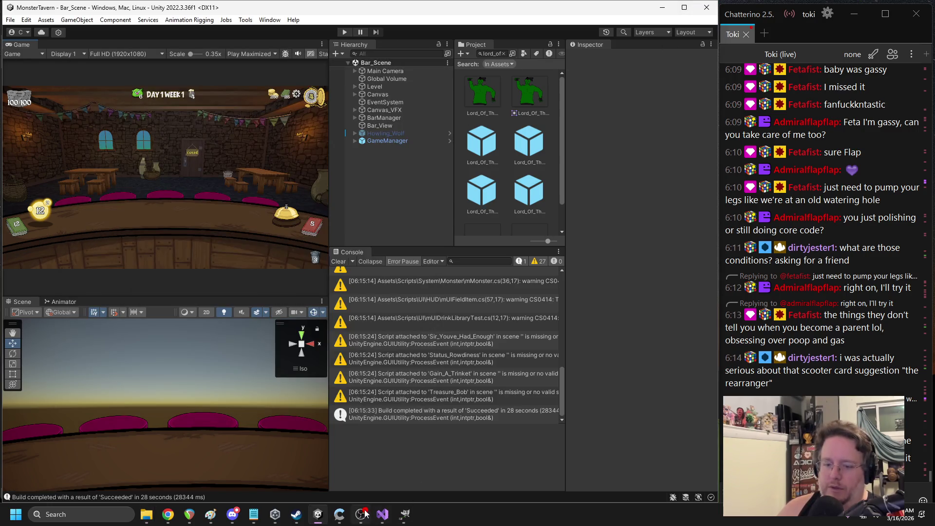
{"action": "left_click", "coordinate": [382, 513]}
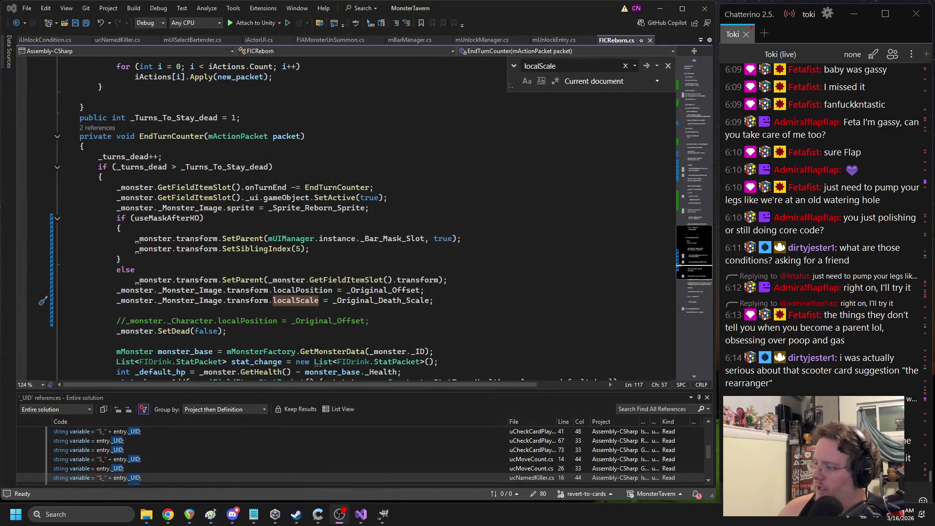